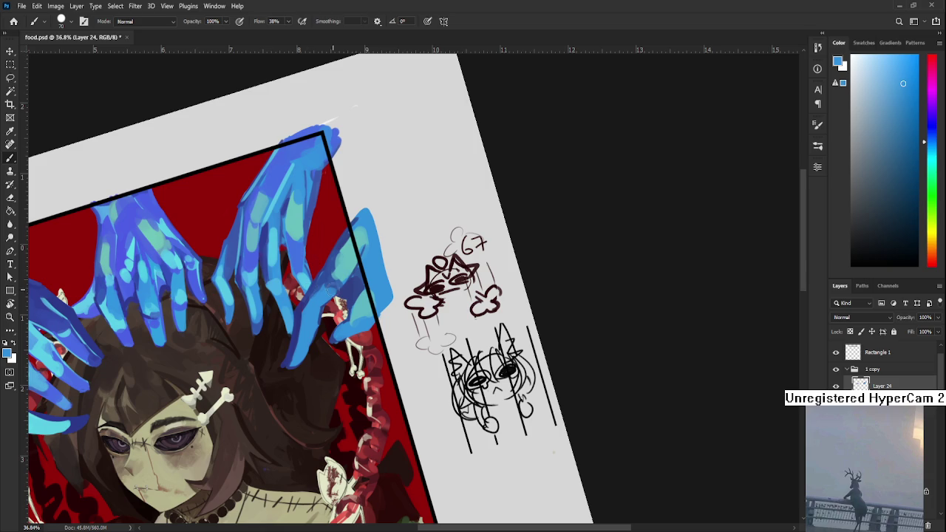
- Sample the light cyan from the painted blue hands as the foreground colour
left_click(332, 280, "alt")
left_click(313, 307, "alt")
left_click(317, 300, "alt")
left_click(341, 271, "alt")
left_click(328, 277, "alt")
left_click(344, 266, "alt")
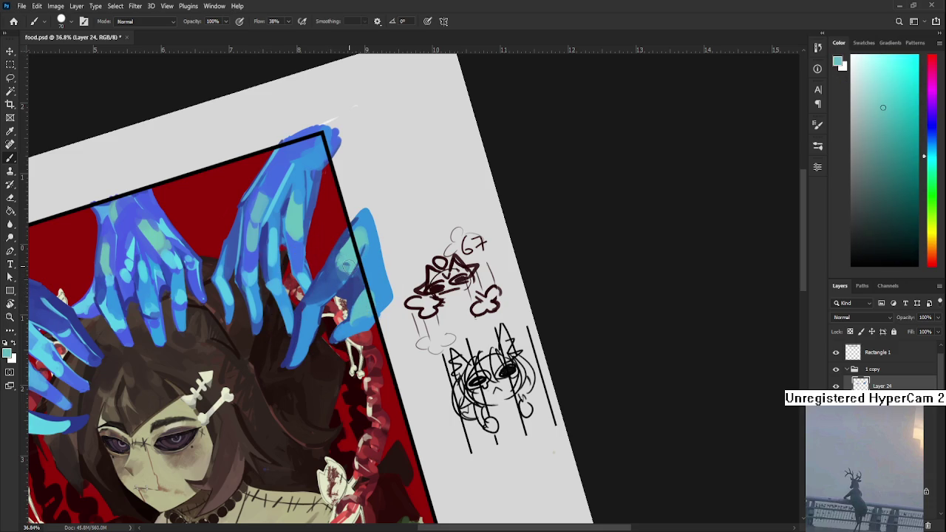
scroll(345, 266, "down", 2)
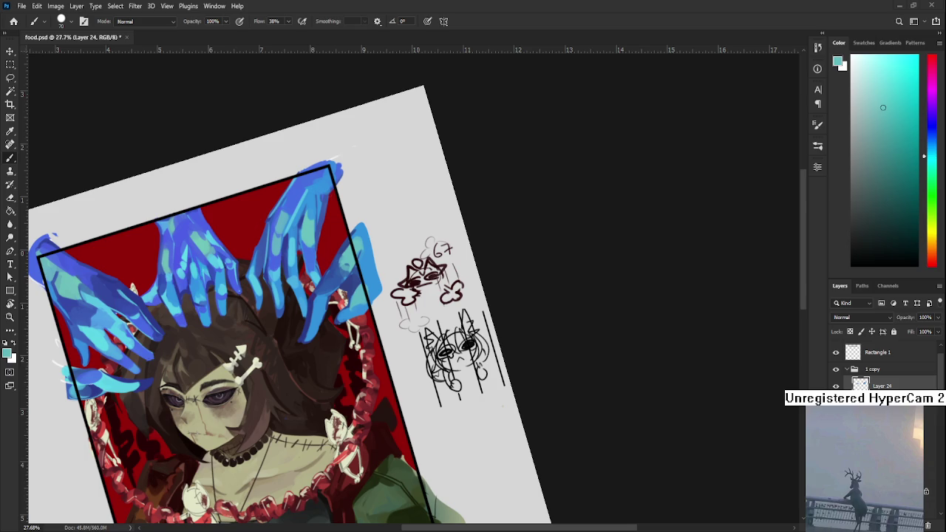
- Reset the canvas view rotation to 0° and zoom in
key("r")
left_click_drag(338, 351, 385, 322)
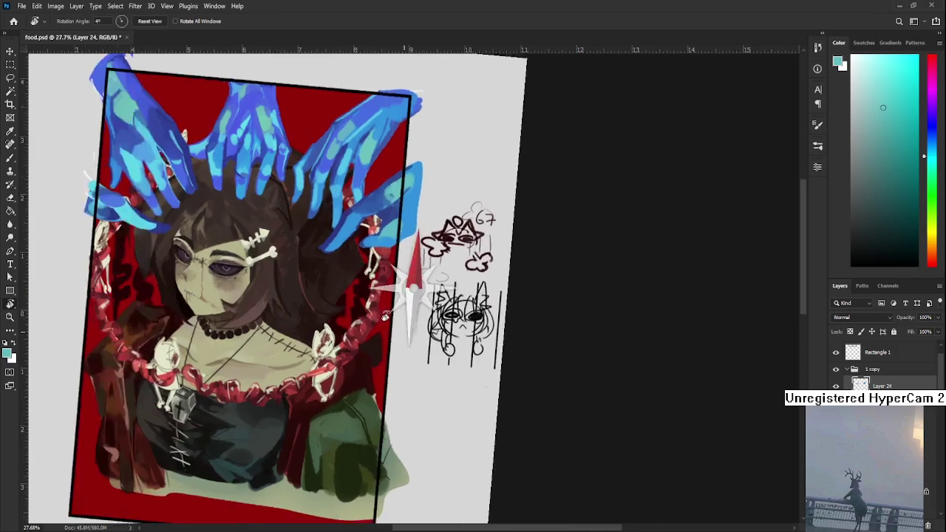
scroll(385, 322, "down", 2)
scroll(381, 320, "up", 2)
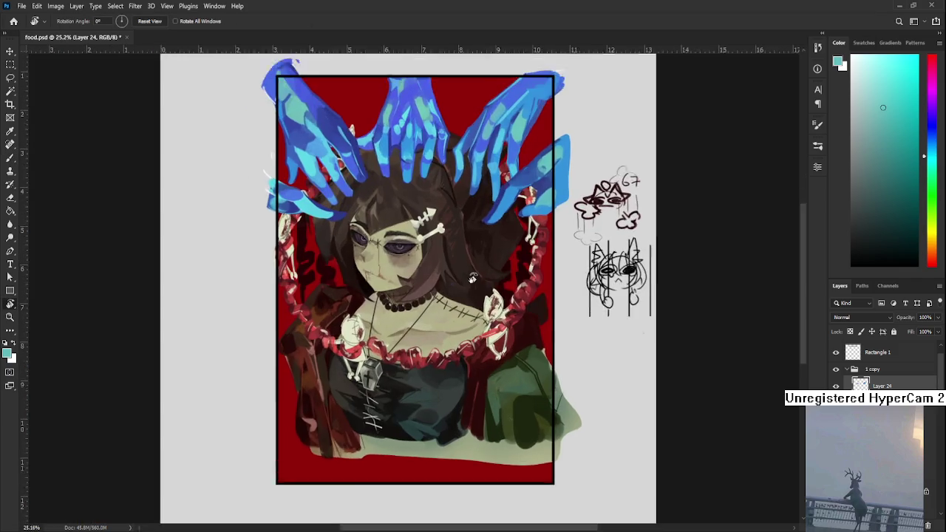
scroll(373, 319, "up", 1)
scroll(361, 315, "up", 2)
- Switch to the Eraser and enlarge its brush size
key("e")
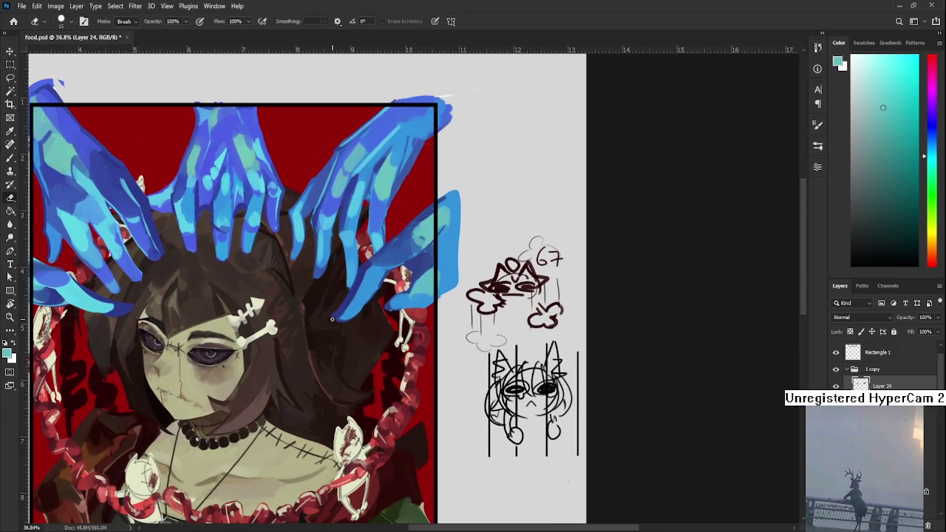
key("bracketright")
scroll(381, 404, "down", 2)
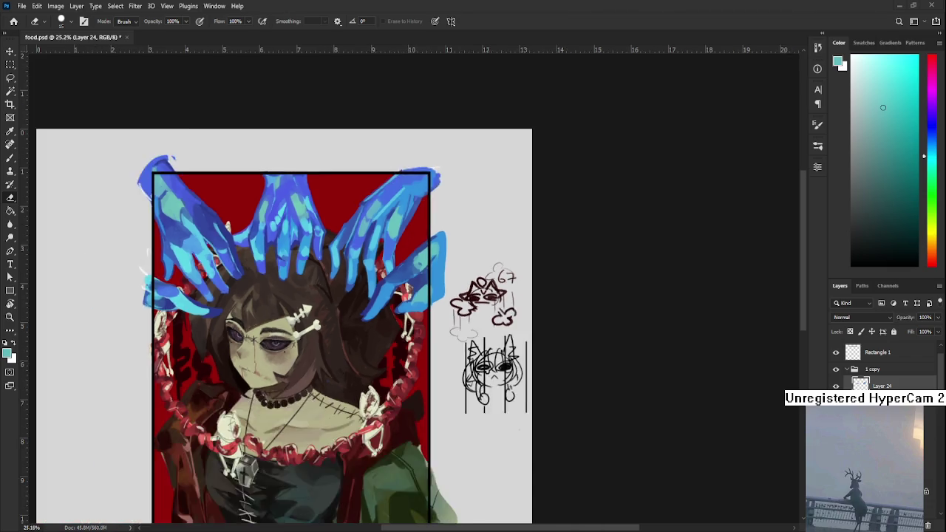
scroll(382, 404, "down", 1)
scroll(381, 404, "up", 1)
scroll(381, 404, "up", 1)
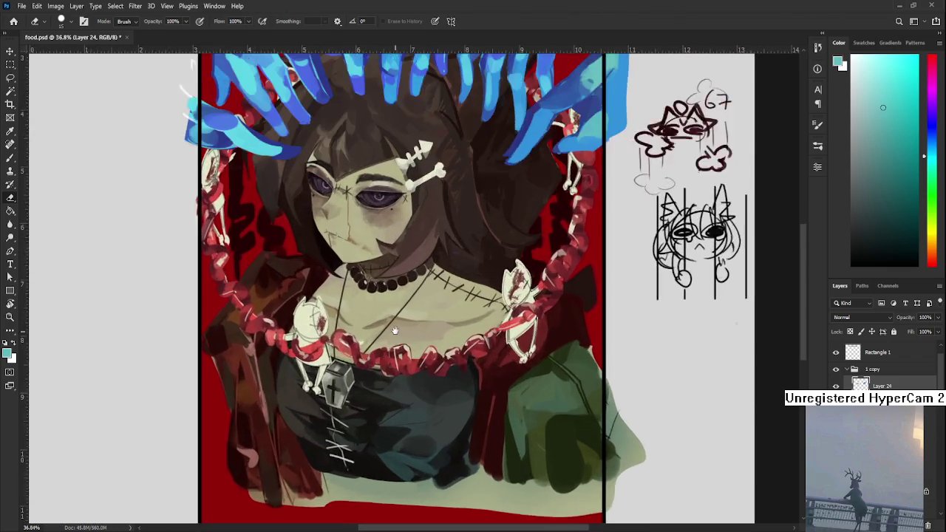
scroll(377, 395, "up", 2)
scroll(373, 388, "down", 2)
scroll(370, 383, "down", 1)
scroll(370, 383, "down", 1)
scroll(370, 384, "down", 1)
scroll(414, 288, "up", 2)
scroll(427, 225, "up", 2)
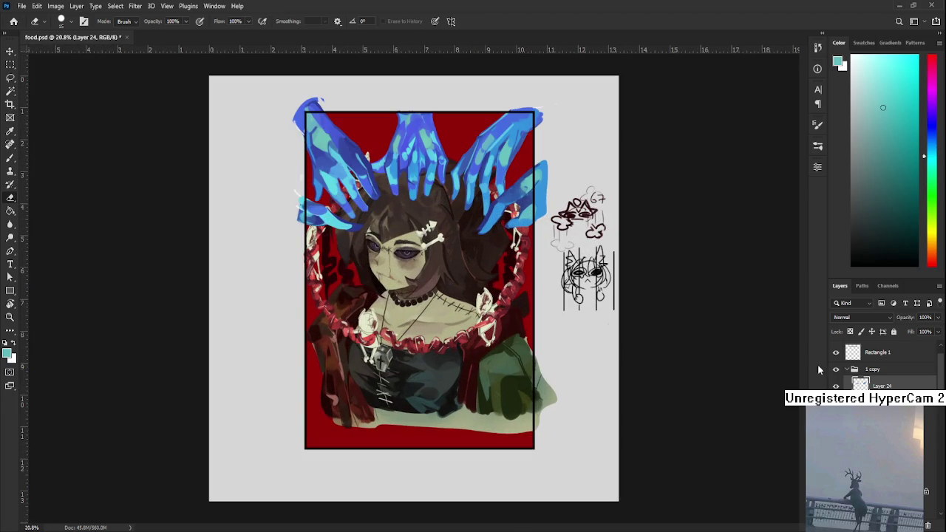
- Shift the middle blue hands layer a few pixels up and right, then zoom out
key("alt+bracketleft")
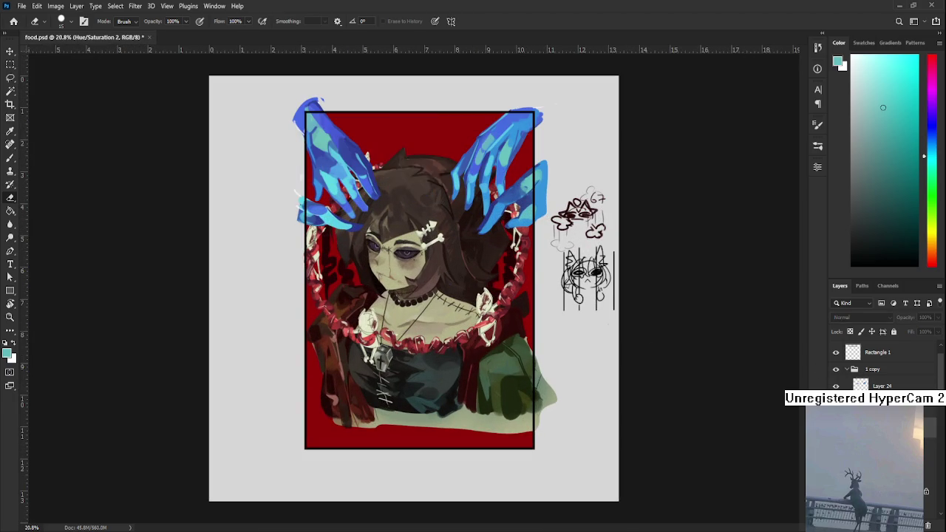
key("ctrl+t")
left_click_drag(419, 156, 424, 152)
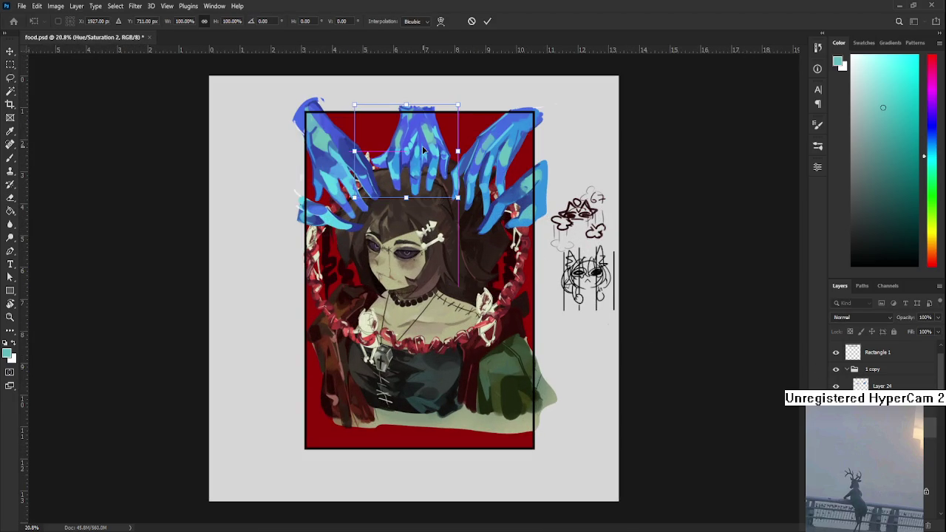
key("Return")
key("e")
key("ctrl+minus")
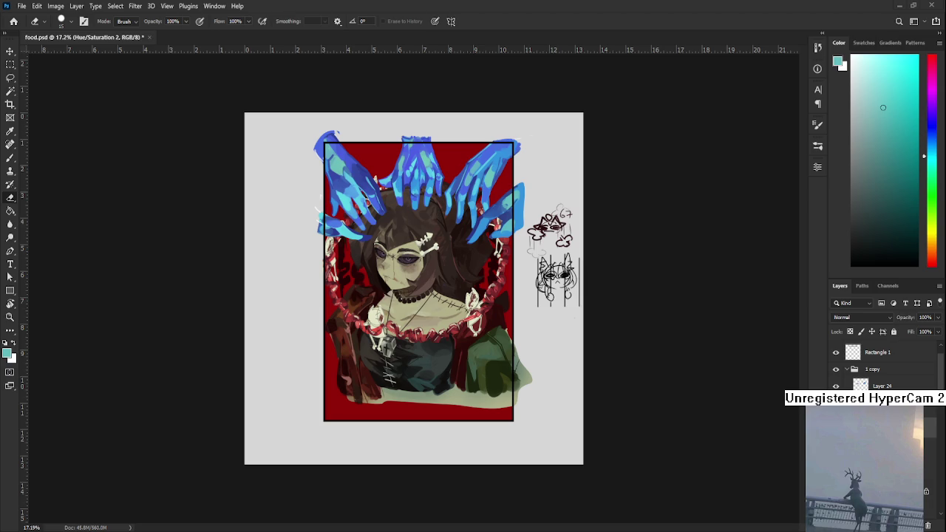
scroll(387, 244, "up", 2)
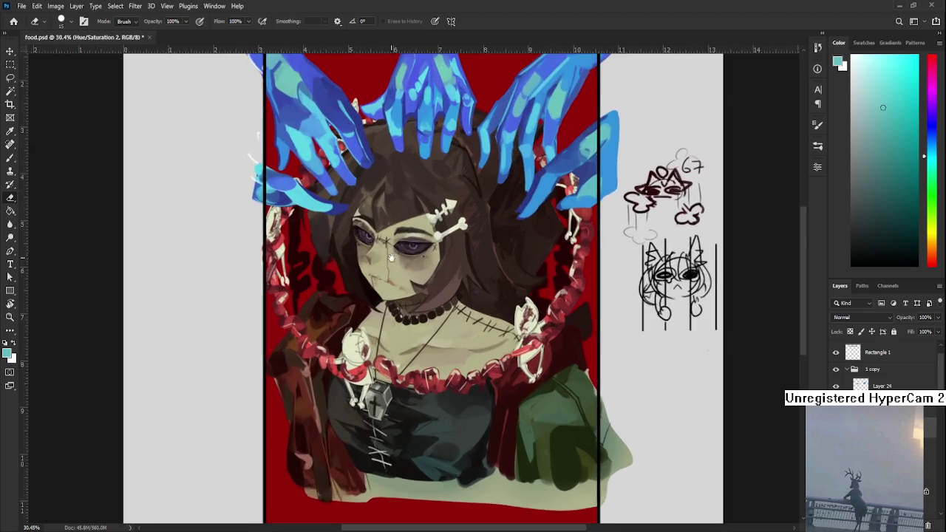
- Zoom in and around the middle blue hands to inspect them
scroll(369, 281, "up", 2)
scroll(357, 313, "up", 1)
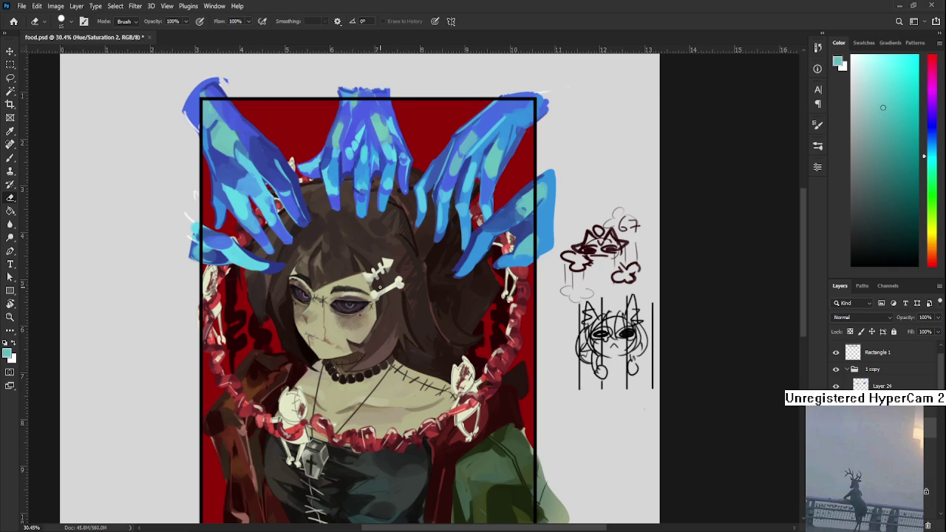
scroll(378, 286, "down", 3)
scroll(363, 377, "up", 4)
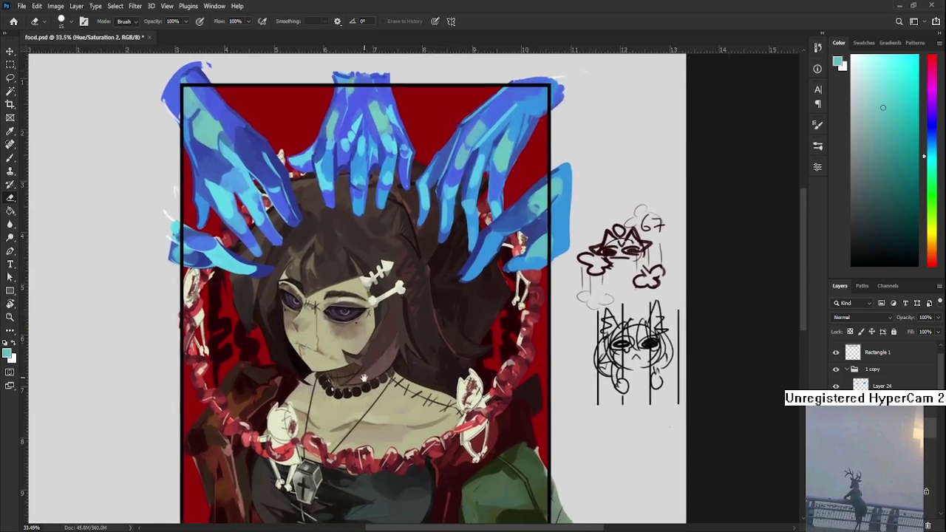
scroll(364, 378, "down", 2)
scroll(355, 381, "down", 2)
scroll(344, 384, "down", 2)
scroll(427, 174, "up", 5)
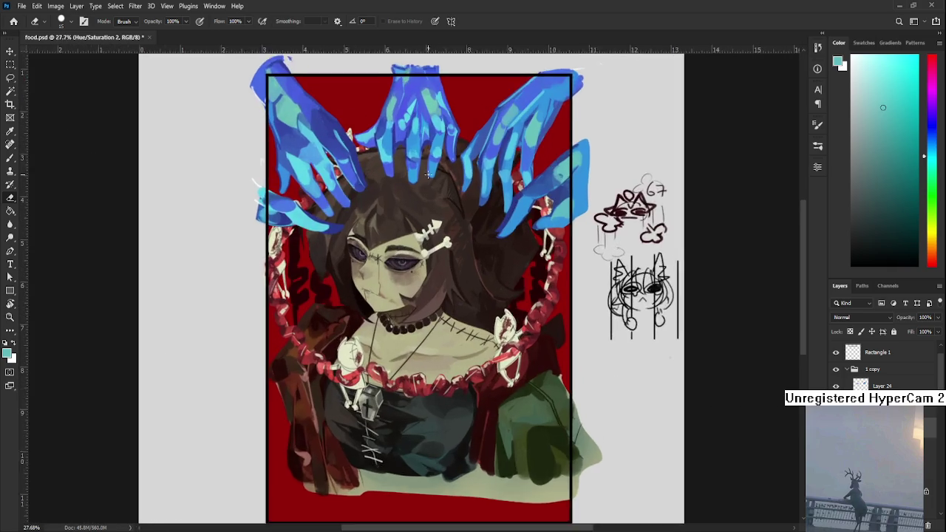
scroll(427, 174, "up", 2)
scroll(405, 260, "up", 2)
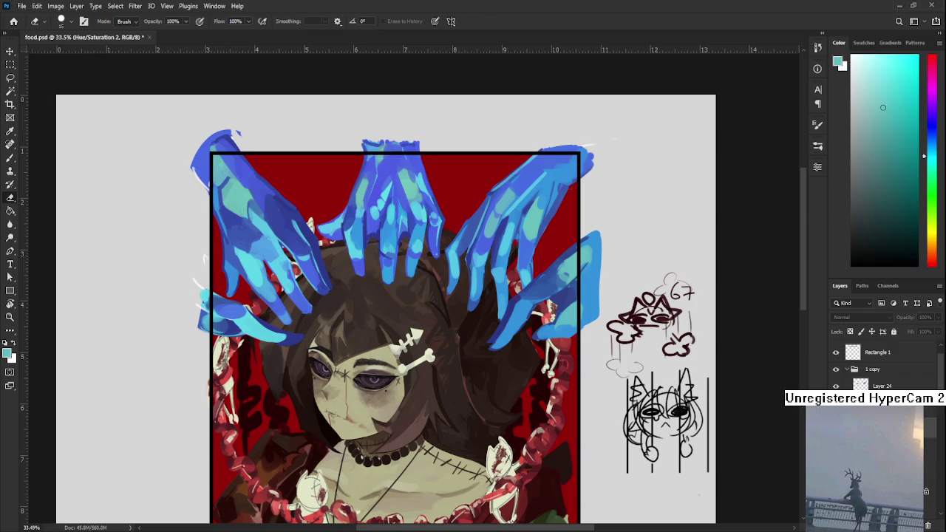
- Scale the middle blue hands up to about 107% and return to the Eraser
key("ctrl+t")
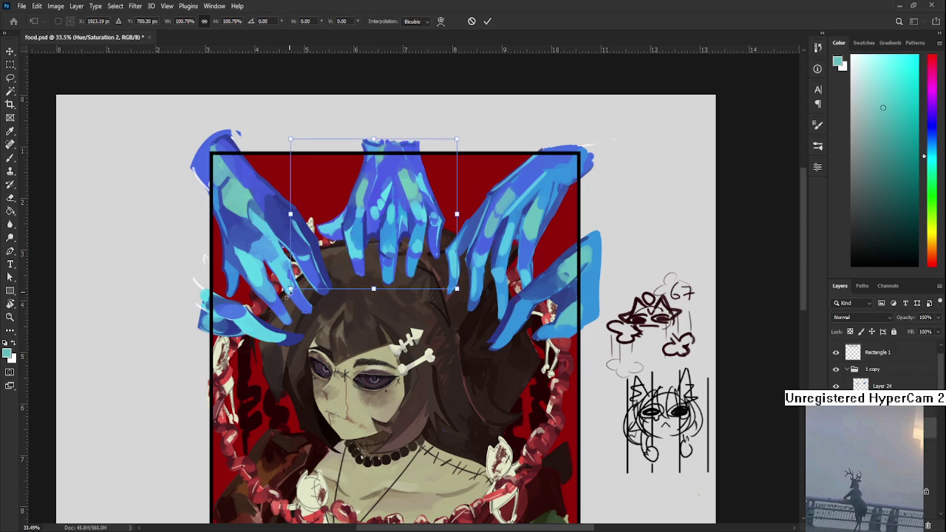
left_click_drag(290, 289, 279, 299)
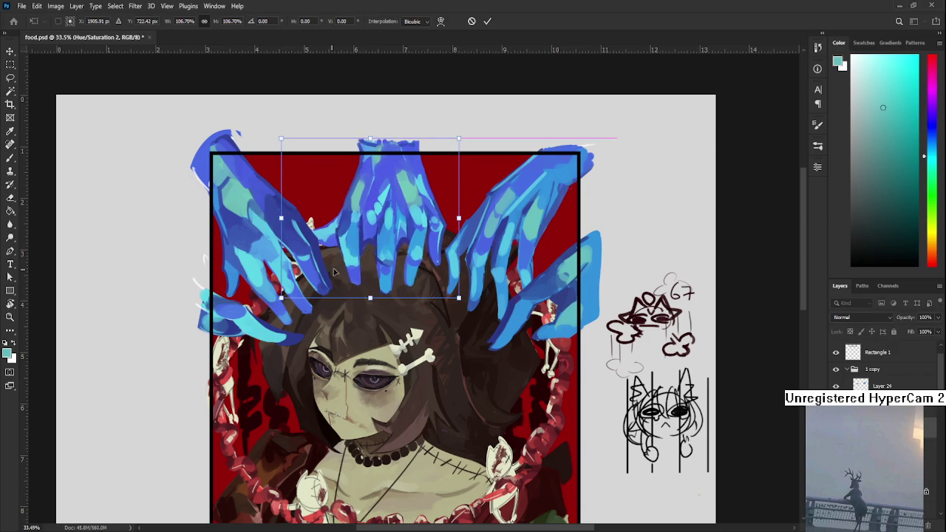
key("Return")
key("e")
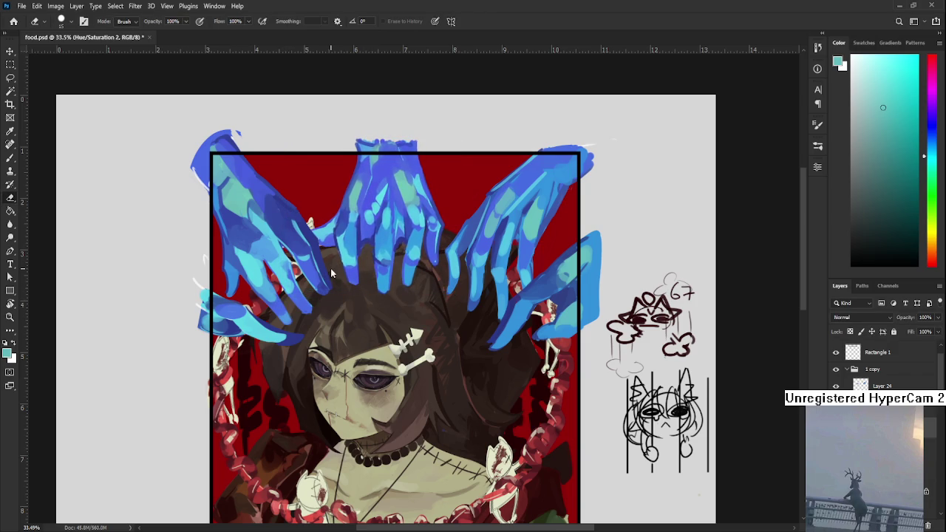
scroll(330, 268, "down", 2)
scroll(331, 268, "down", 2)
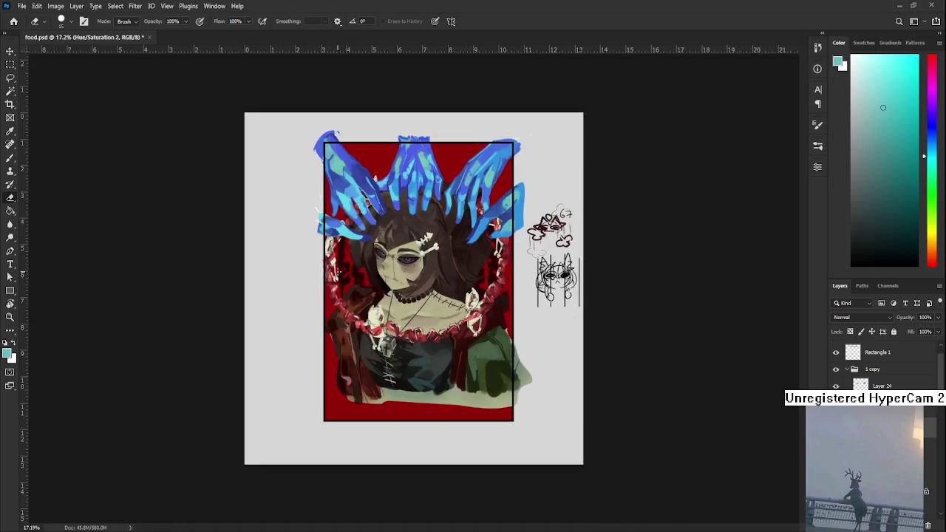
scroll(330, 268, "down", 3)
scroll(370, 287, "up", 3)
scroll(388, 296, "up", 1)
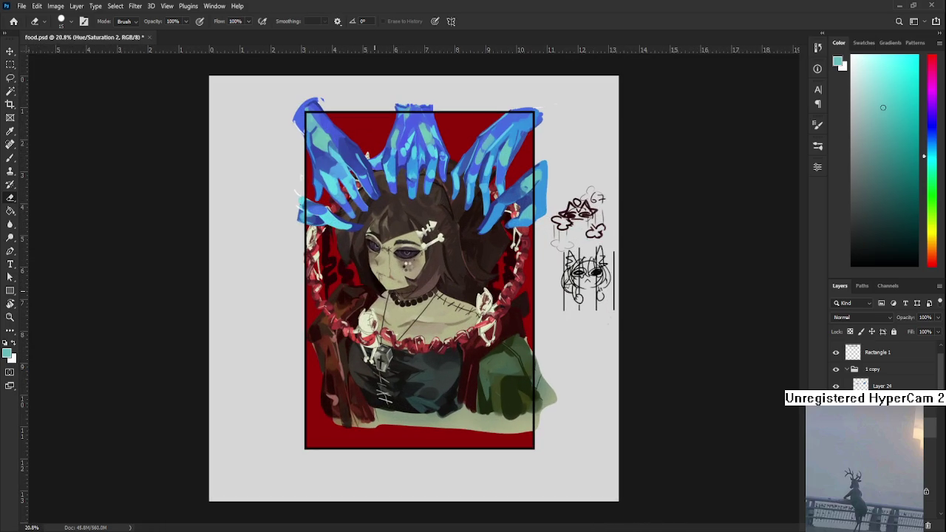
- Mirror the canvas view and toggle Layer 24 off and on to check the lower hand
key("ctrl+shift+h")
scroll(371, 366, "up", 1)
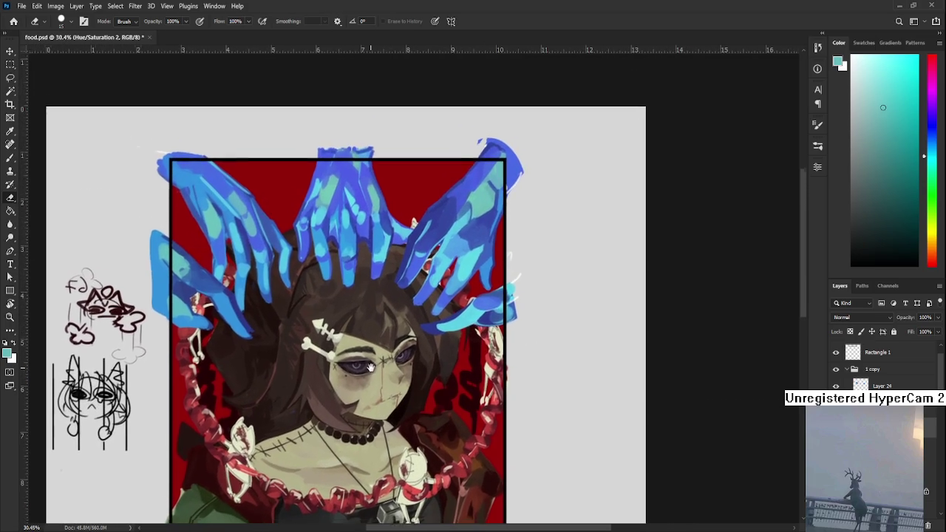
left_click_drag(371, 366, 371, 369)
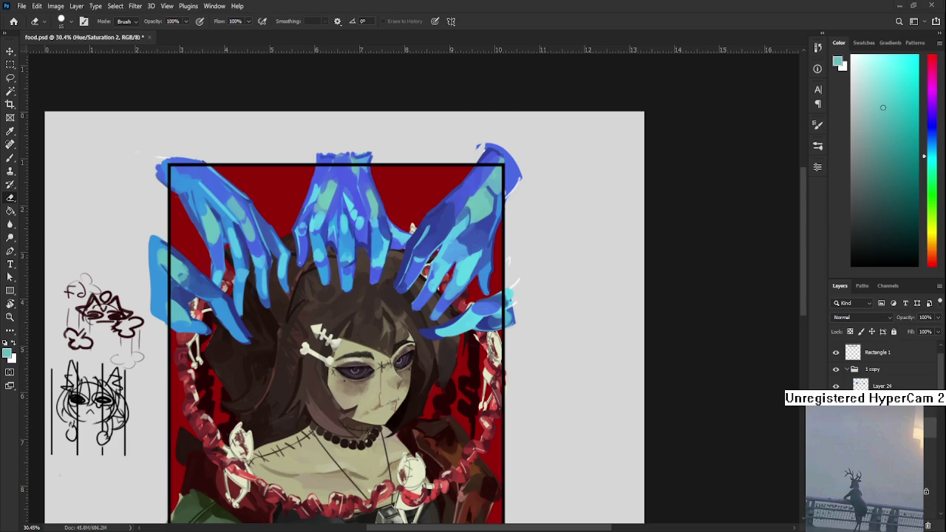
scroll(257, 304, "up", 1)
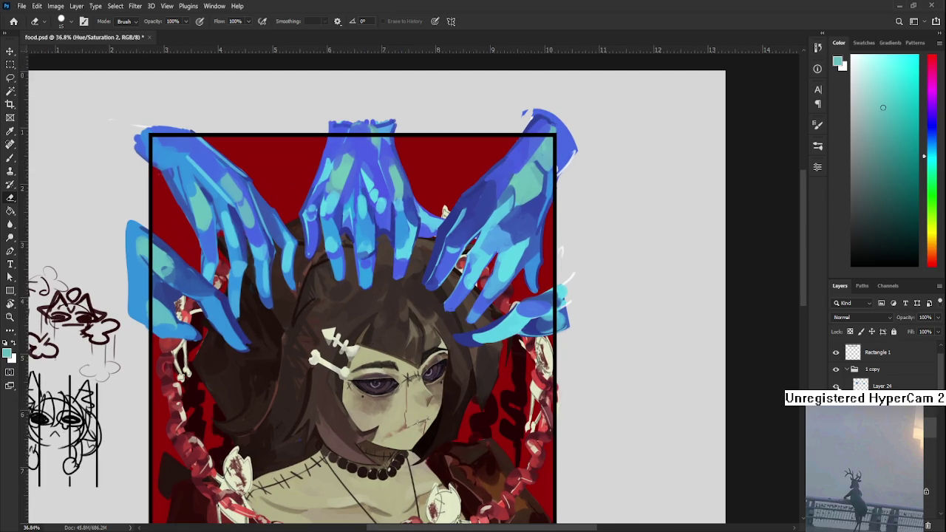
left_click(835, 386)
left_click(835, 386)
- Lasso the lower-left hand and move it up about 40 px
key("l")
left_click_drag(307, 354, 311, 348)
key("ctrl+t")
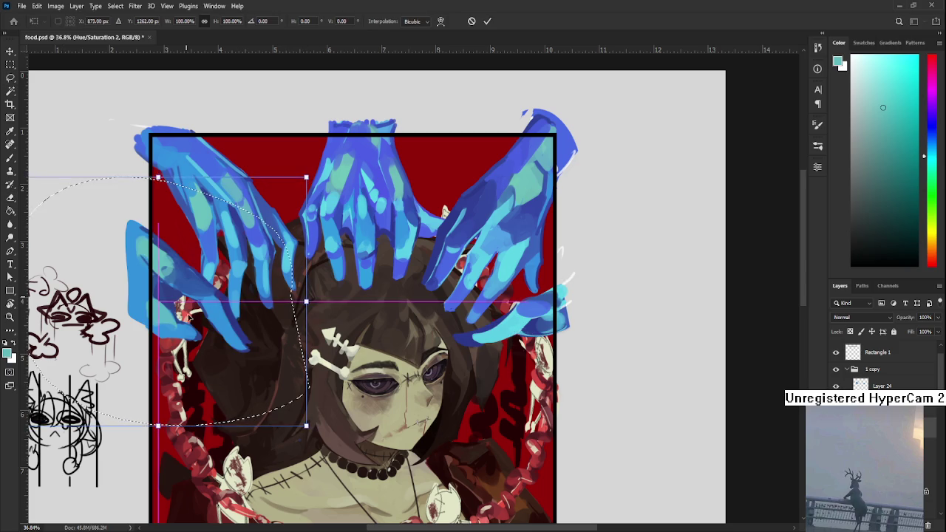
left_click_drag(213, 331, 211, 300)
key("Return")
key("ctrl+d")
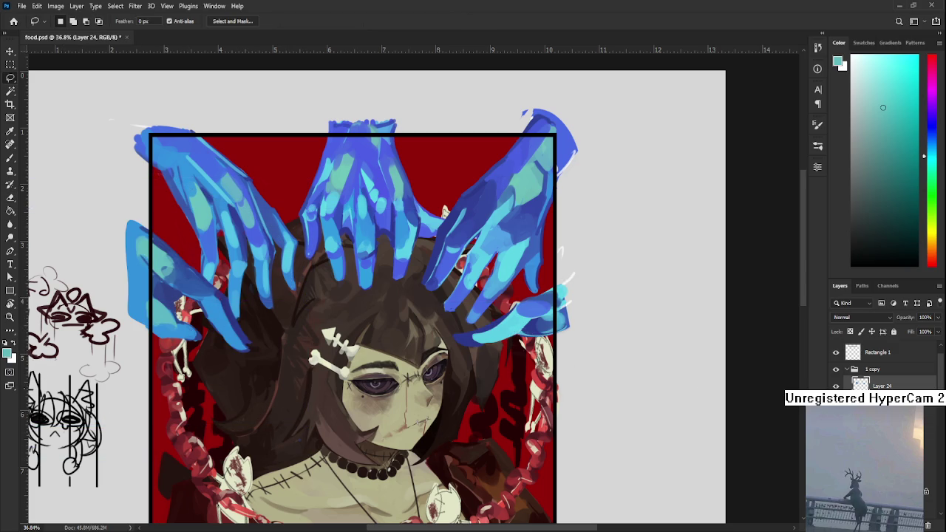
- Move the upper-left hand down about 40 px and rotate it about 11° counter-clockwise
left_click_drag(347, 385, 340, 383)
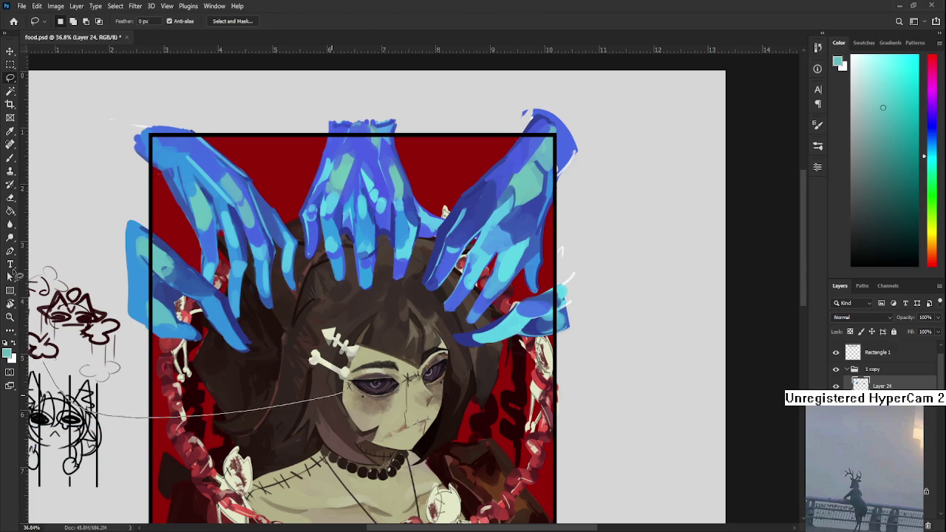
key("ctrl+t")
left_click_drag(220, 305, 218, 334)
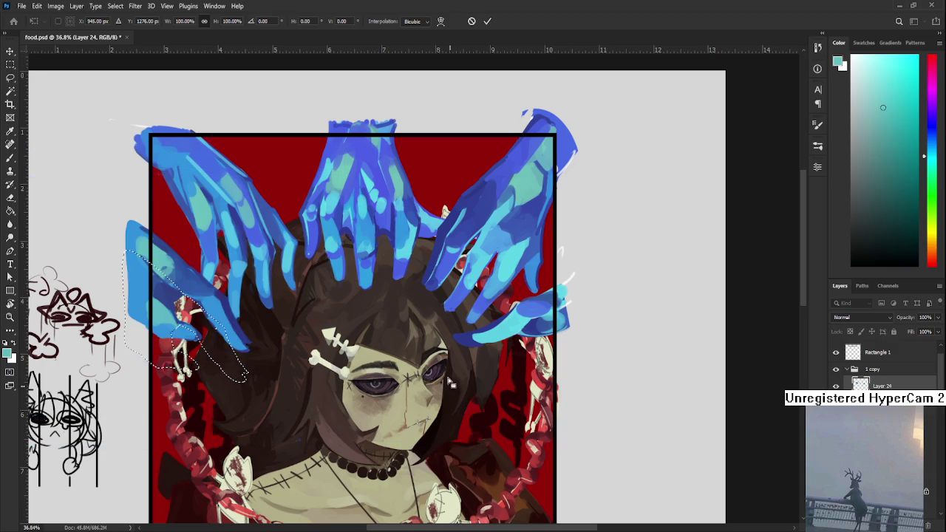
key("Return")
key("ctrl+t")
left_click_drag(315, 446, 338, 403)
key("Return")
key("ctrl+d")
- Lasso the right hand and shift it slightly up and to the right
left_click_drag(441, 375, 451, 382)
key("ctrl+t")
left_click_drag(532, 310, 540, 290)
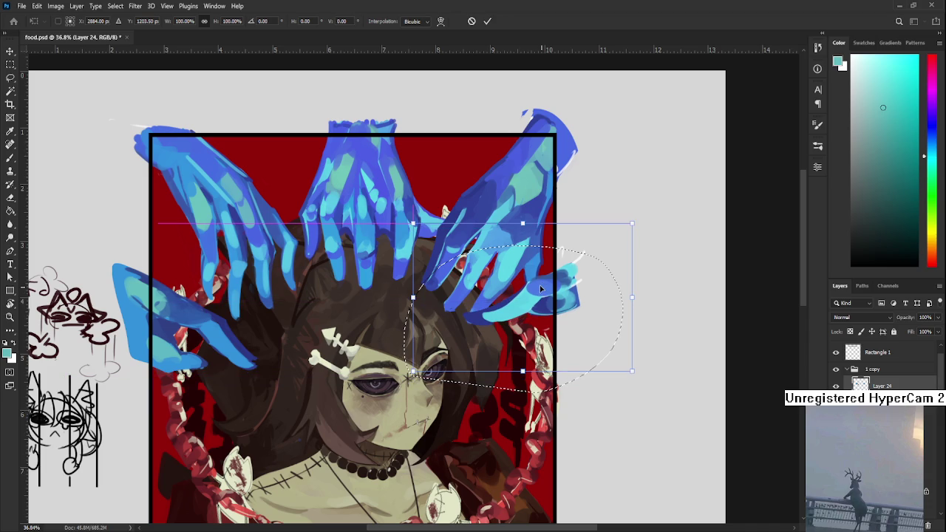
key("Return")
scroll(695, 351, "up", 2)
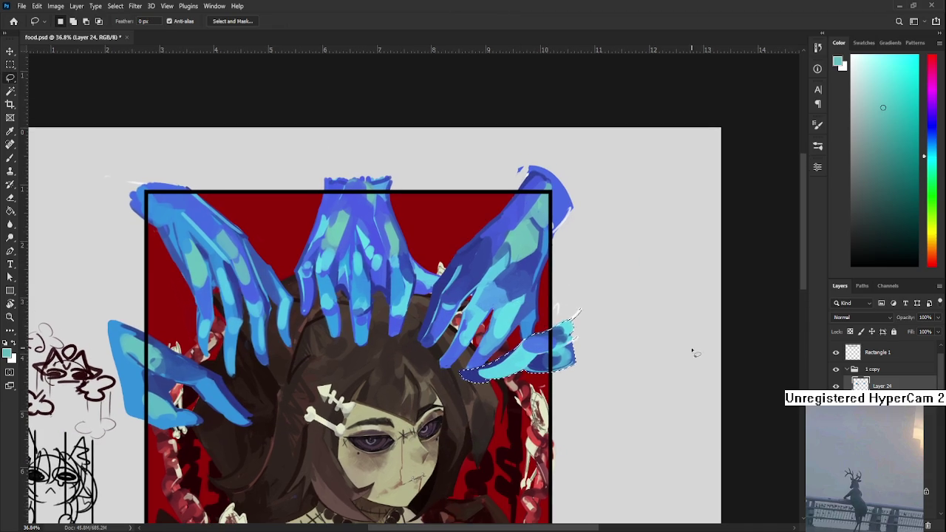
key("ctrl+t")
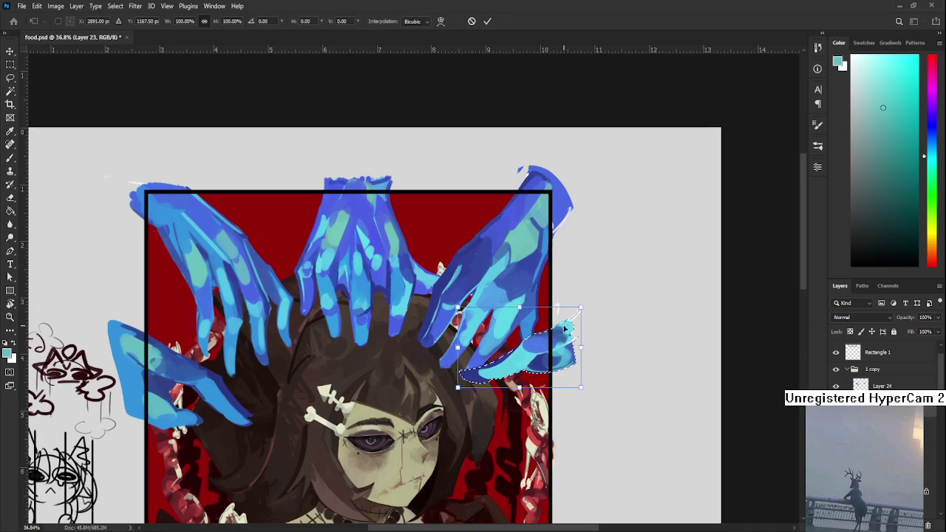
key("Return")
key("ctrl+d")
- Nudge the right hand up-left, the left hand lower, and the middle hand upward
key("ctrl+t")
left_click_drag(482, 314, 478, 306)
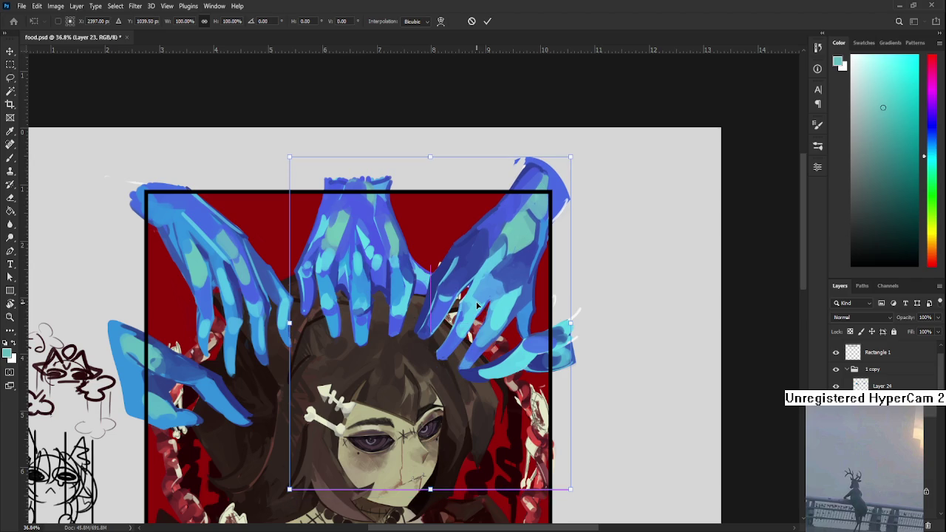
key("Return")
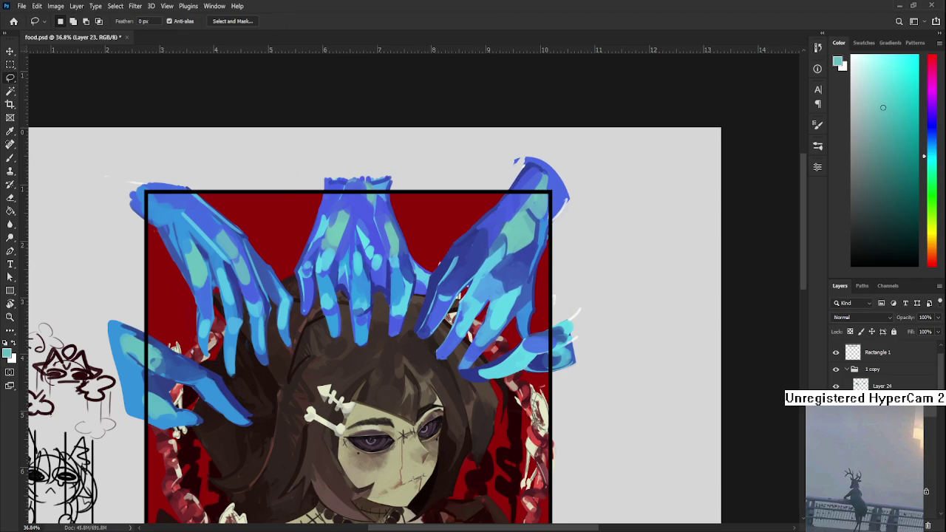
key("ctrl+t")
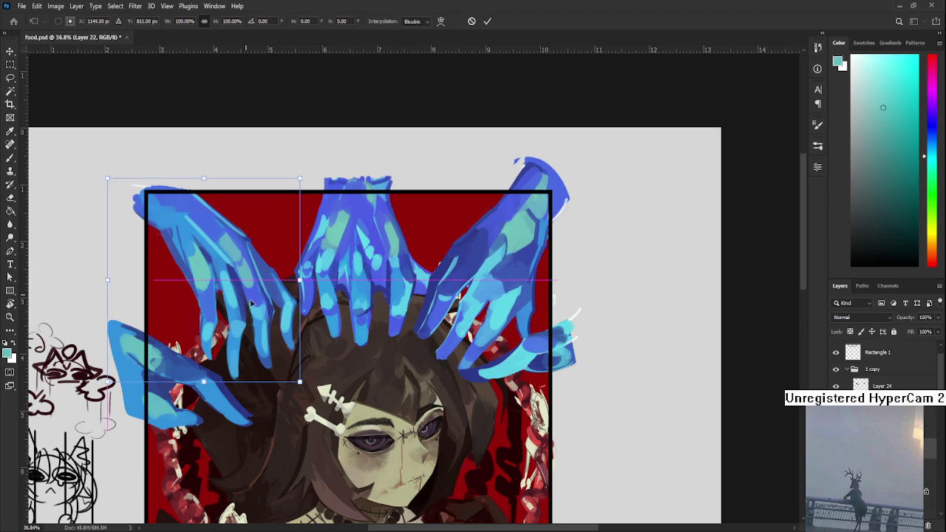
left_click_drag(257, 300, 254, 308)
key("Return")
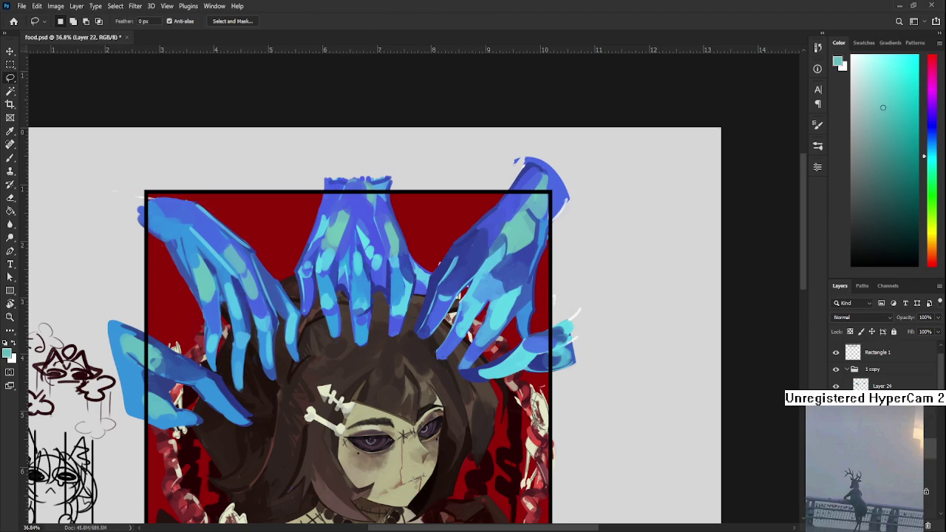
key("ctrl+t")
mouse_move(373, 274)
left_mouse_down()
mouse_move(371, 264)
mouse_move(435, 283)
left_mouse_up()
key("Return")
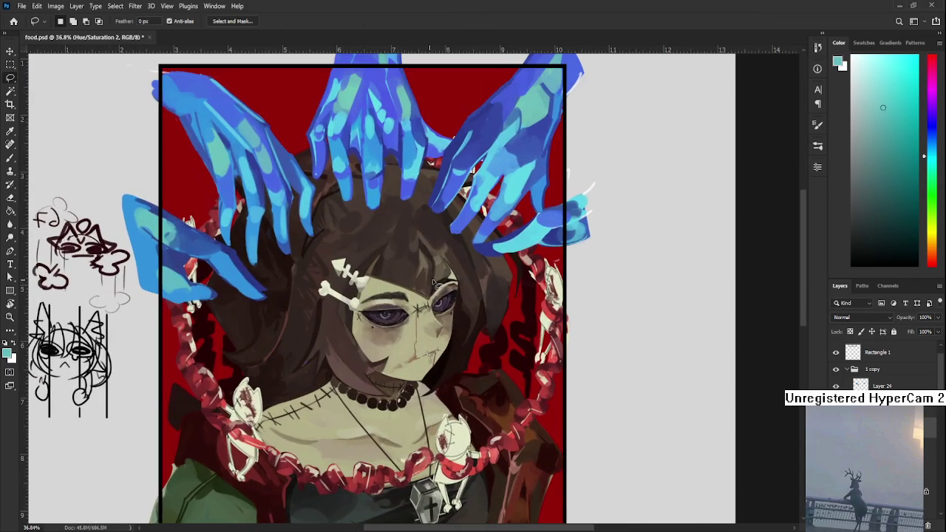
- Select the left blue hand on its layer and enlarge it slightly
left_click(835, 385)
left_click(835, 385)
mouse_move(207, 325)
left_mouse_down()
mouse_move(292, 255)
mouse_move(353, 390)
left_mouse_up()
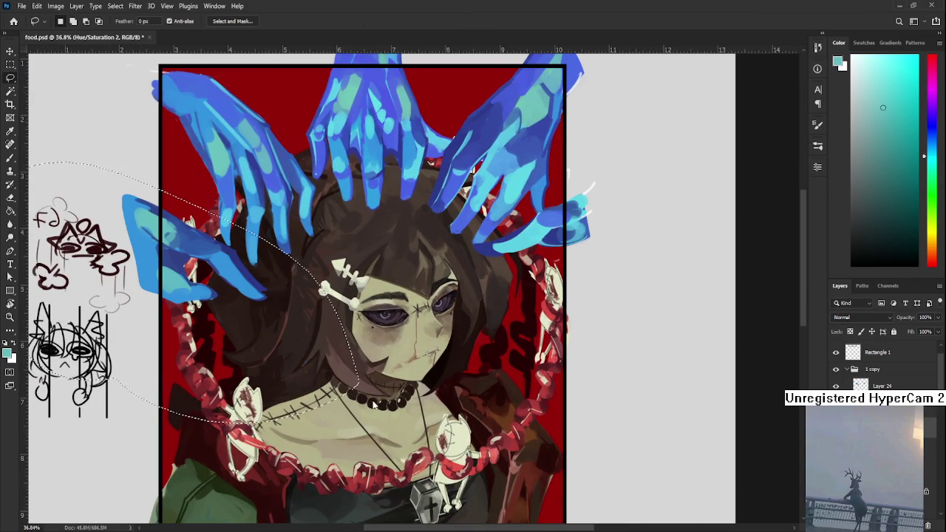
left_click(881, 386)
key("ctrl+t")
left_click_drag(365, 426, 388, 435)
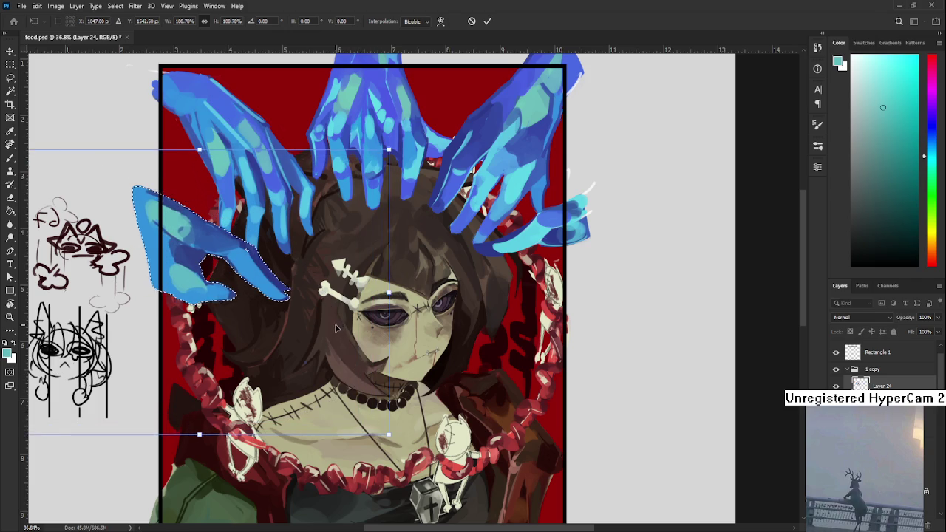
key("Return")
- Shrink the right-edge hand to about 95.5%, tilting it about 9°, then switch to the Eraser
scroll(467, 59, "down", 2)
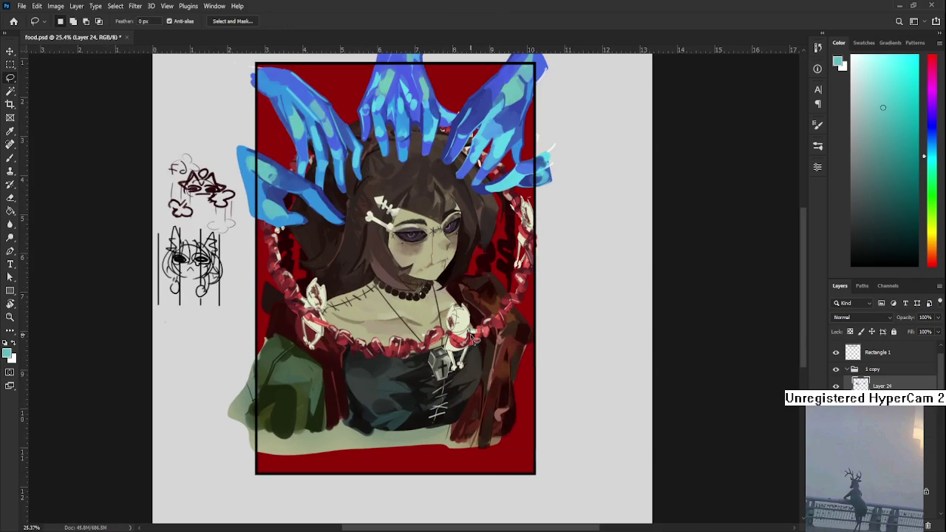
scroll(473, 337, "up", 2)
left_click_drag(348, 264, 325, 373)
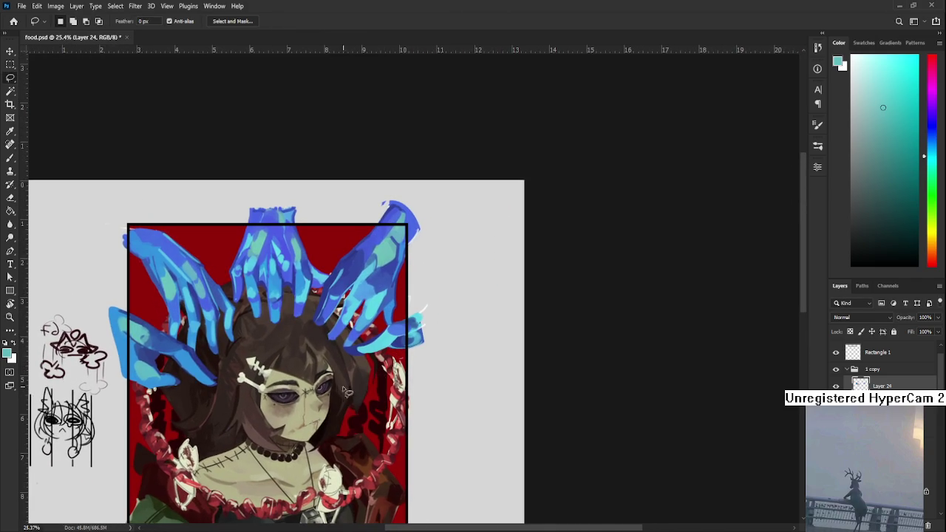
key("ctrl+t")
mouse_move(484, 379)
left_mouse_down()
mouse_move(478, 373)
mouse_move(500, 360)
left_mouse_up()
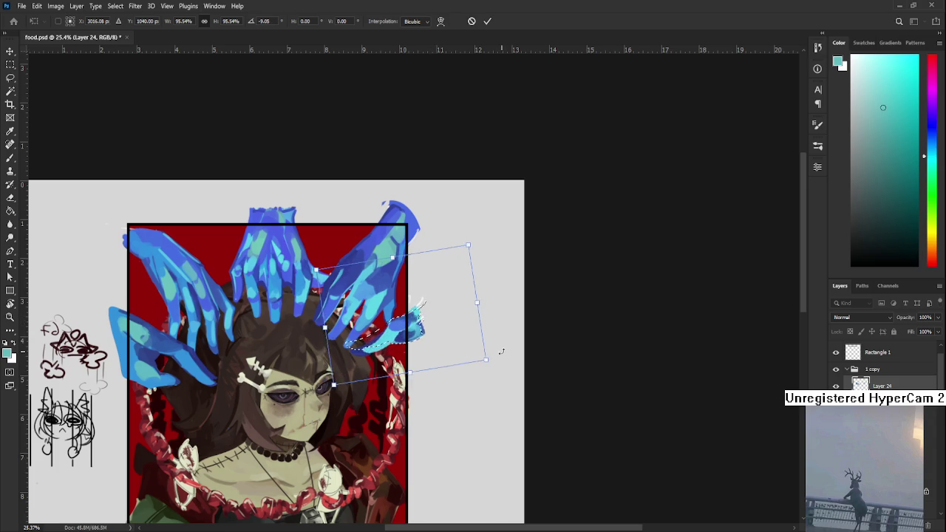
key("Return")
key("ctrl+d")
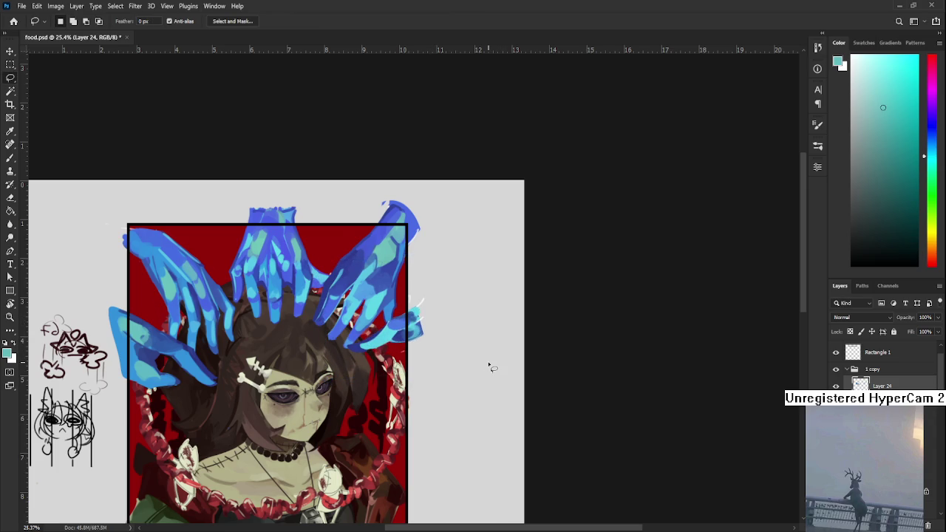
scroll(436, 356, "up", 3)
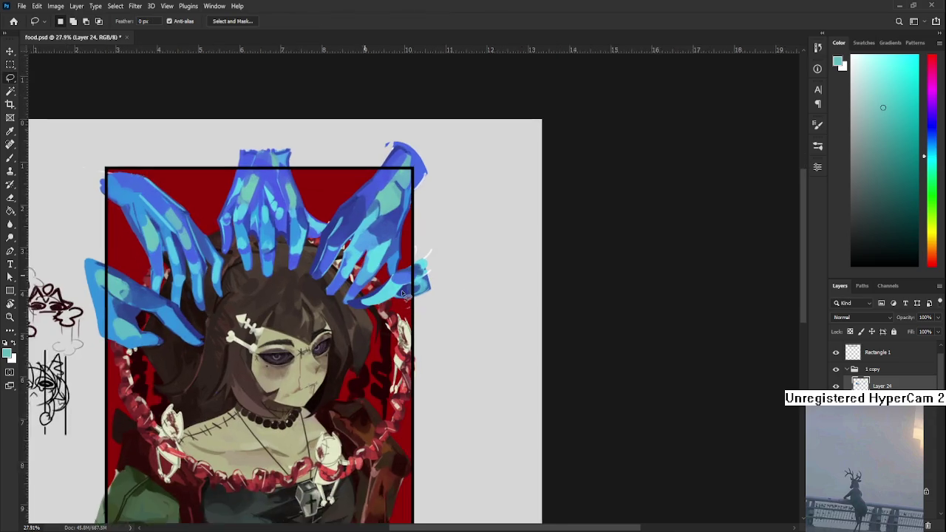
key("e")
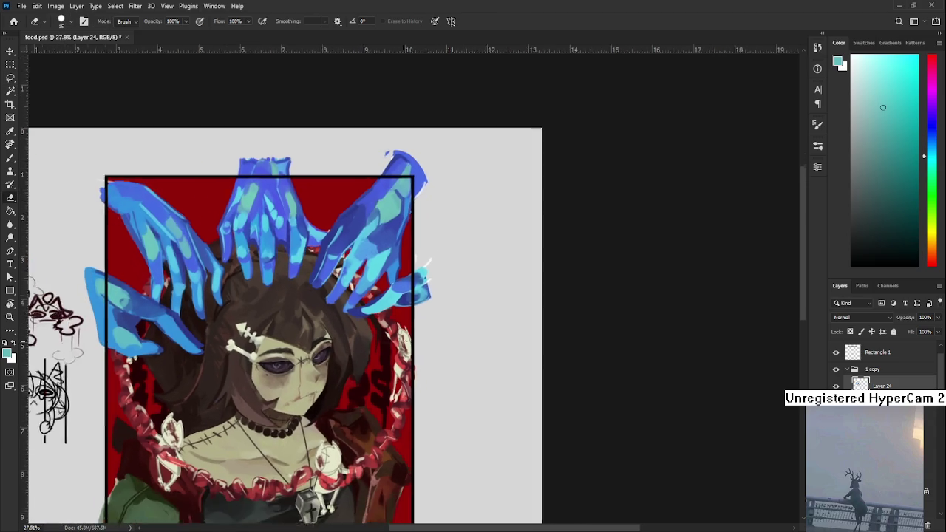
scroll(411, 310, "down", 1)
scroll(402, 342, "down", 2)
- Mirror the canvas view horizontally and bring the top of the artwork into view
key("ctrl+shift+h")
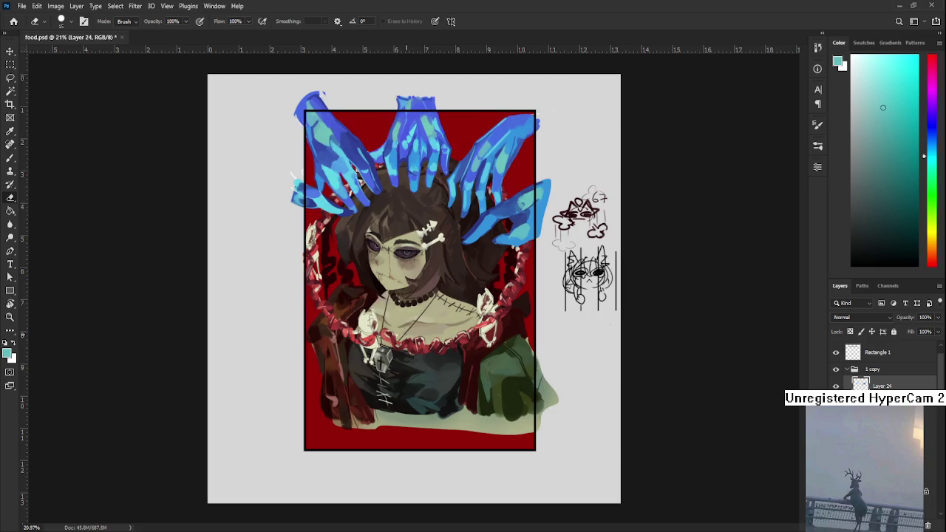
scroll(443, 222, "up", 1)
scroll(443, 221, "up", 1)
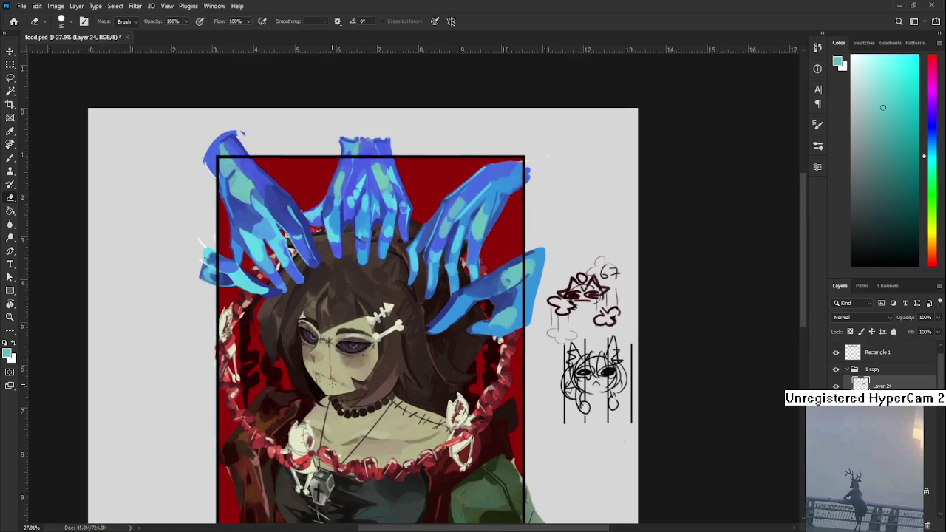
scroll(443, 221, "up", 1)
scroll(368, 403, "down", 1)
scroll(368, 402, "down", 1)
scroll(368, 402, "down", 1)
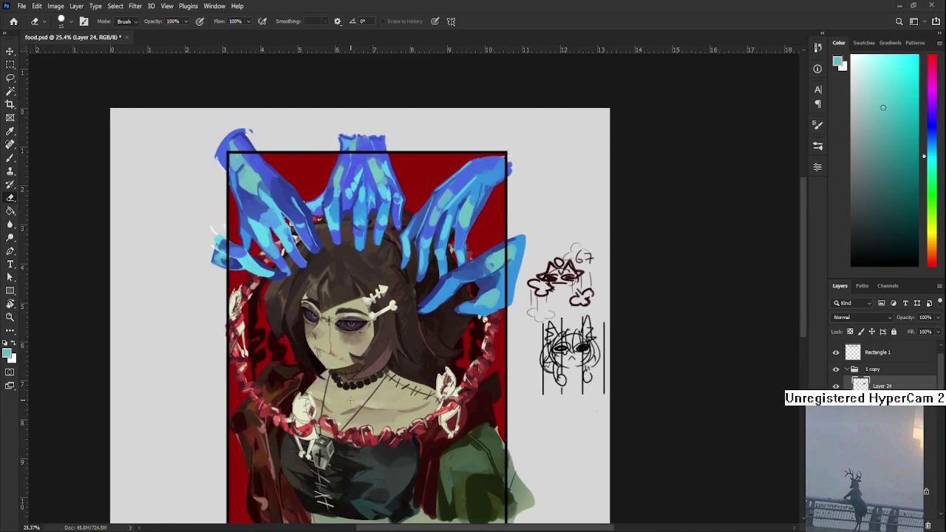
scroll(367, 402, "down", 1)
scroll(368, 403, "up", 1)
left_click_drag(500, 261, 386, 370)
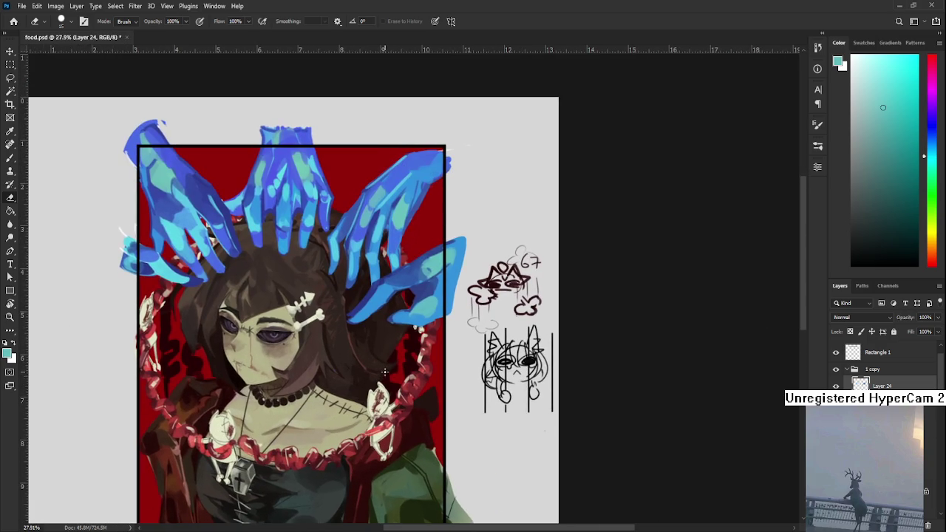
scroll(382, 357, "down", 1)
scroll(194, 272, "up", 2)
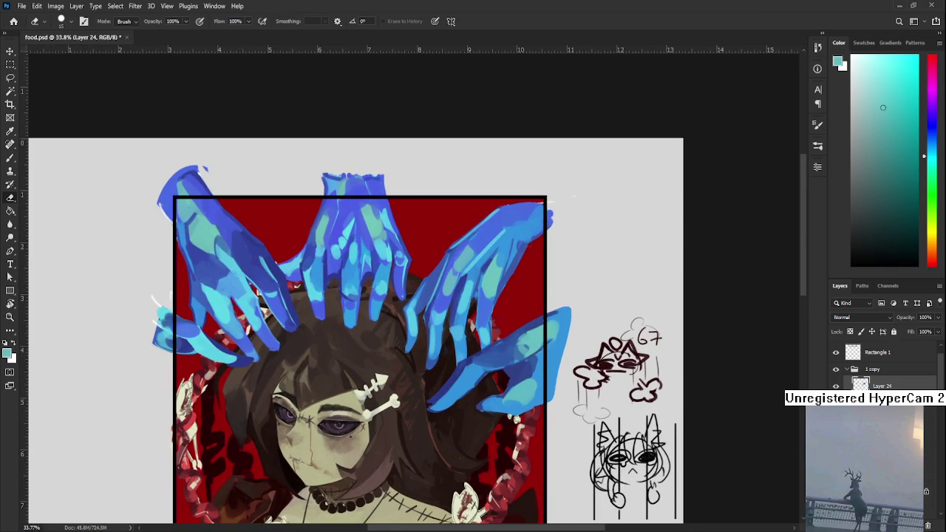
- Scale Layer 23's upper-left hands to about 94% and shift them down and right
key("alt+bracketleft")
key("ctrl+t")
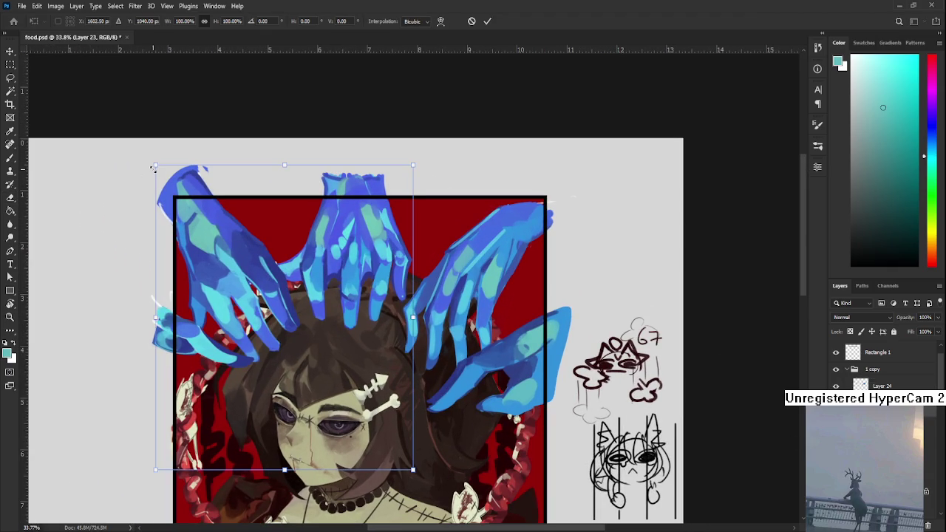
mouse_move(161, 174)
left_mouse_down()
mouse_move(175, 187)
mouse_move(169, 180)
left_mouse_up()
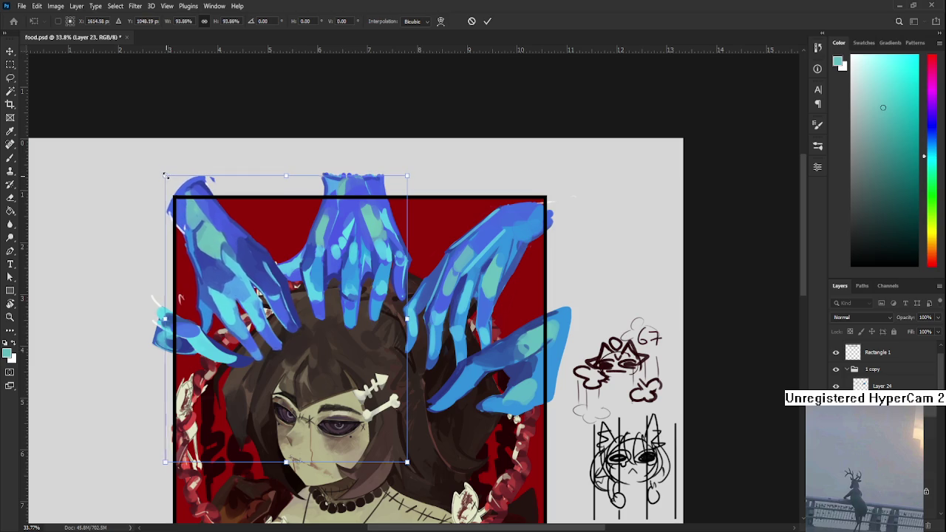
key("Return")
key("e")
scroll(314, 356, "down", 3)
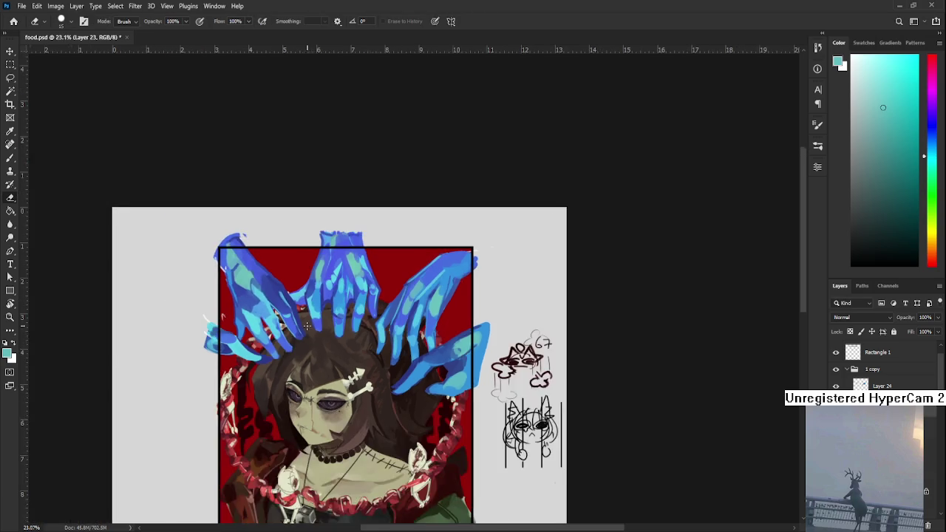
scroll(314, 356, "up", 2)
key("ctrl+t")
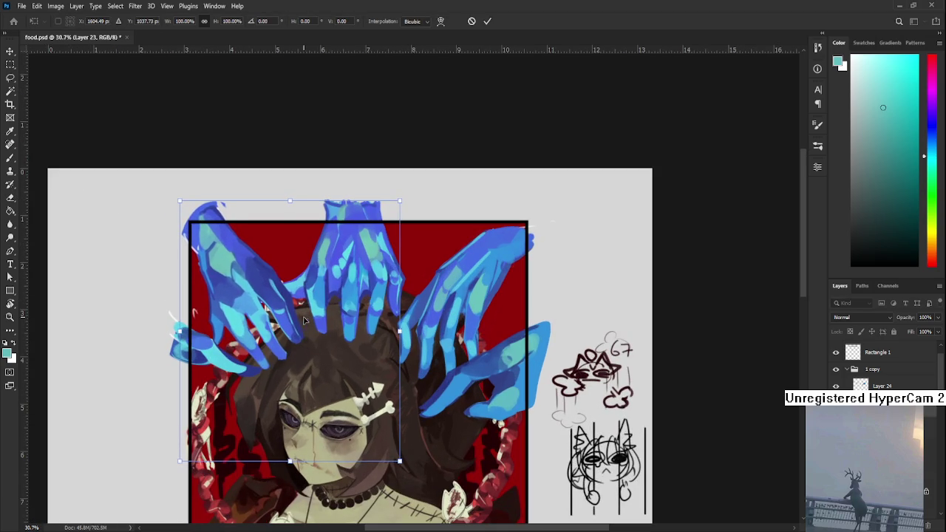
- Commit the upper-left hands' resize, review the piece, and make Layer 24 visible again
key("Return")
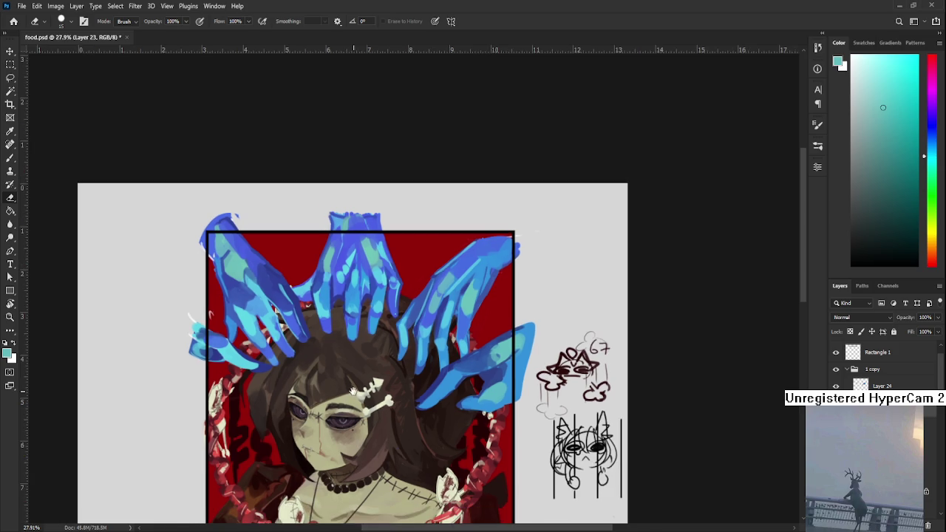
scroll(333, 318, "down", 5)
scroll(274, 303, "up", 1)
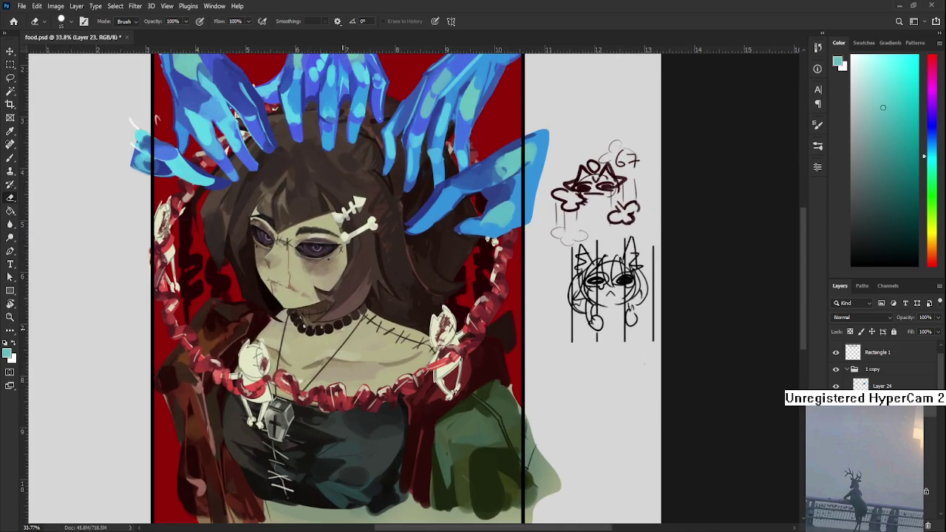
scroll(301, 344, "down", 2)
scroll(303, 341, "down", 1)
scroll(306, 338, "down", 1)
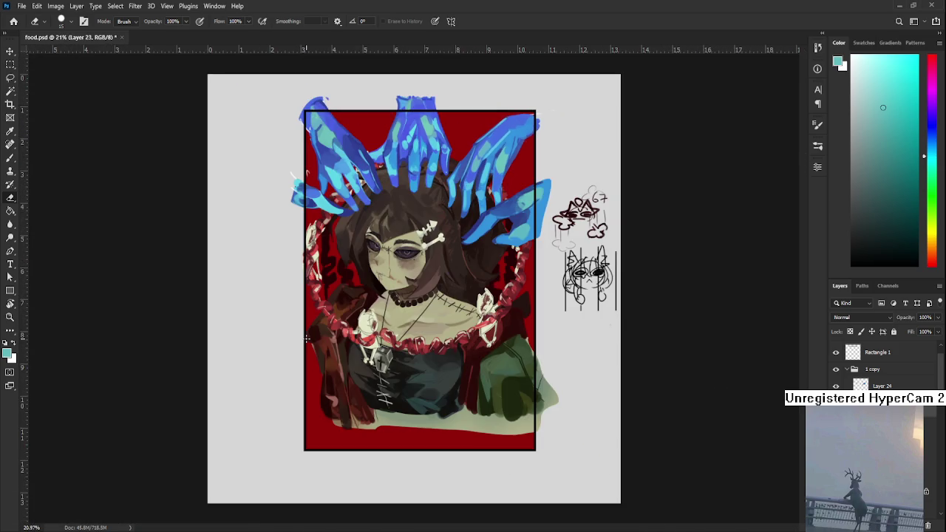
scroll(381, 235, "up", 2)
scroll(381, 235, "up", 1)
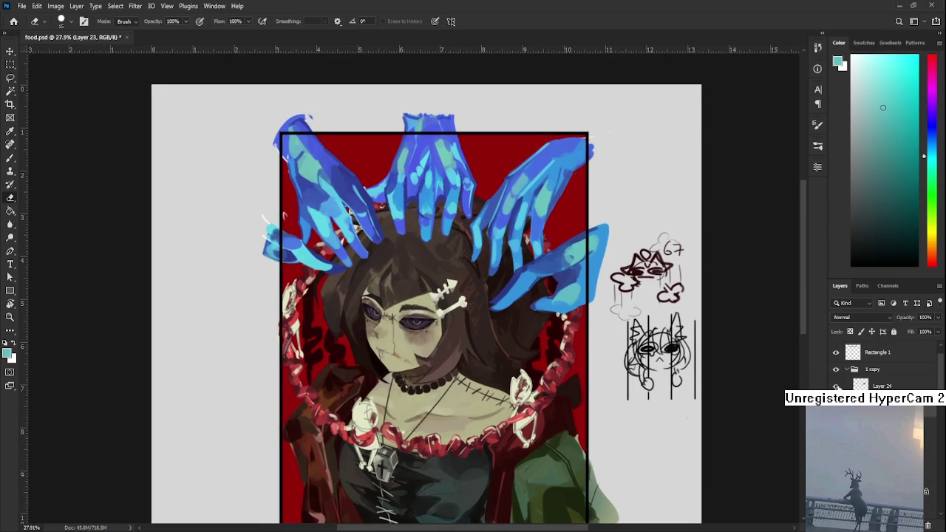
left_click(836, 386)
- Tilt the canvas view about 16° clockwise with Rotate View
scroll(283, 215, "up", 3)
scroll(284, 215, "up", 2)
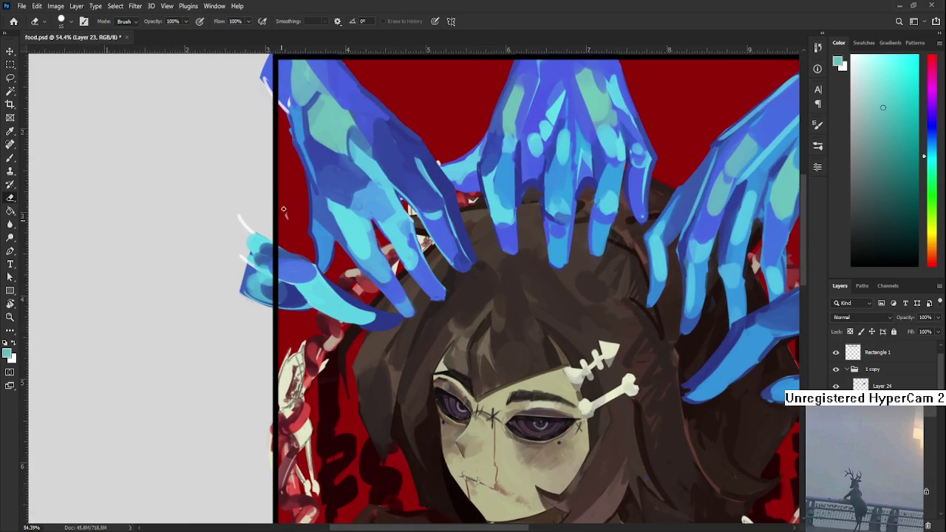
scroll(284, 207, "up", 2)
key("r")
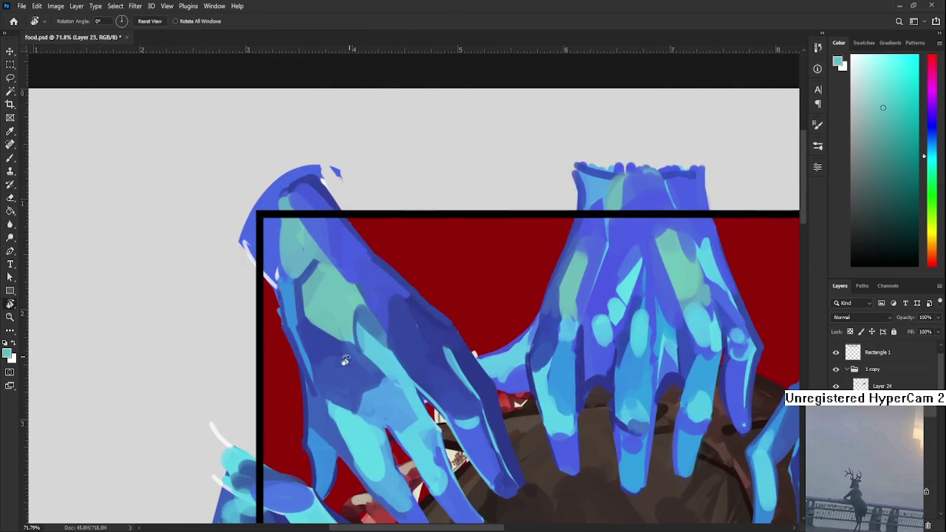
left_click_drag(342, 359, 277, 255)
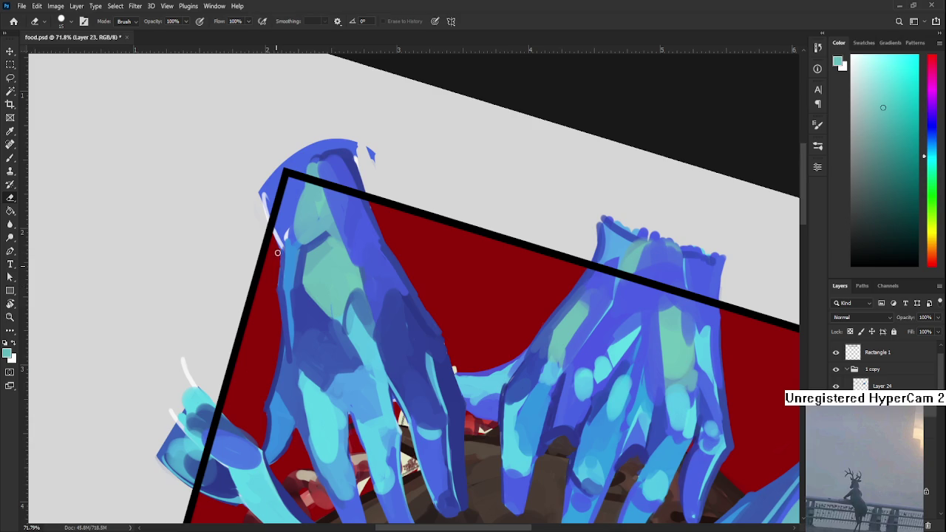
- With the Brush, sample a light cyan-blue from the painted hands and shrink the brush
scroll(275, 289, "up", 2)
key("b")
left_click(288, 314, "alt")
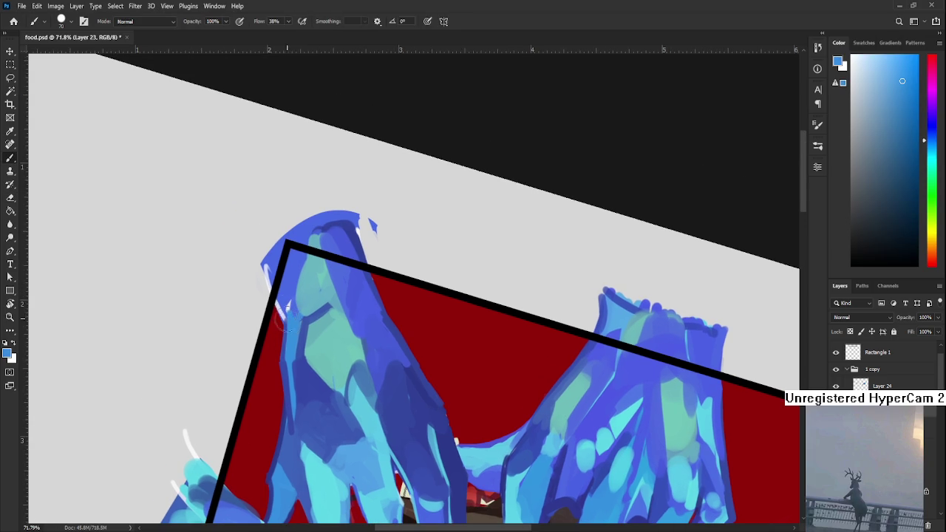
key("bracketleft")
key("bracketleft")
key("bracketleft")
left_click(285, 294, "alt")
left_click(279, 297, "alt")
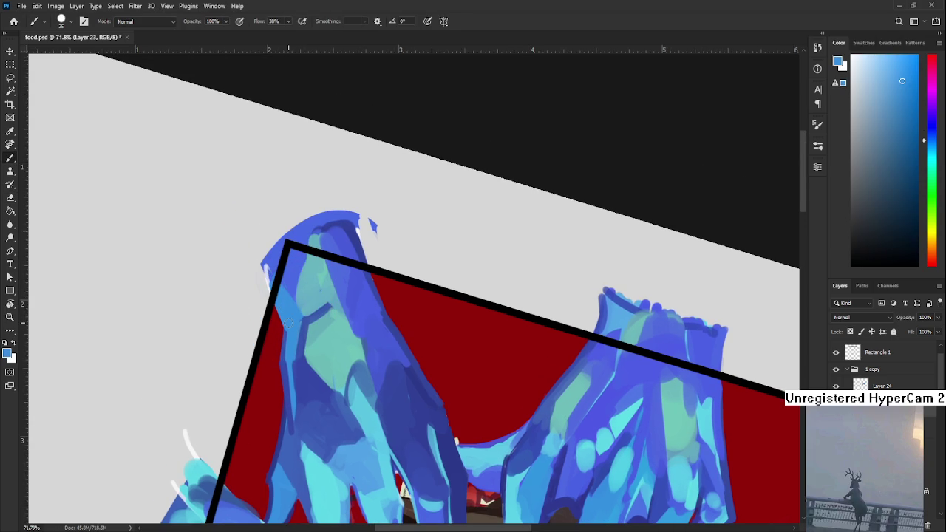
- Tilt the canvas view further with Rotate View
scroll(288, 318, "down", 5)
key("r")
mouse_move(539, 436)
left_mouse_down()
mouse_move(591, 376)
mouse_move(417, 307)
left_mouse_up()
scroll(418, 307, "down", 1)
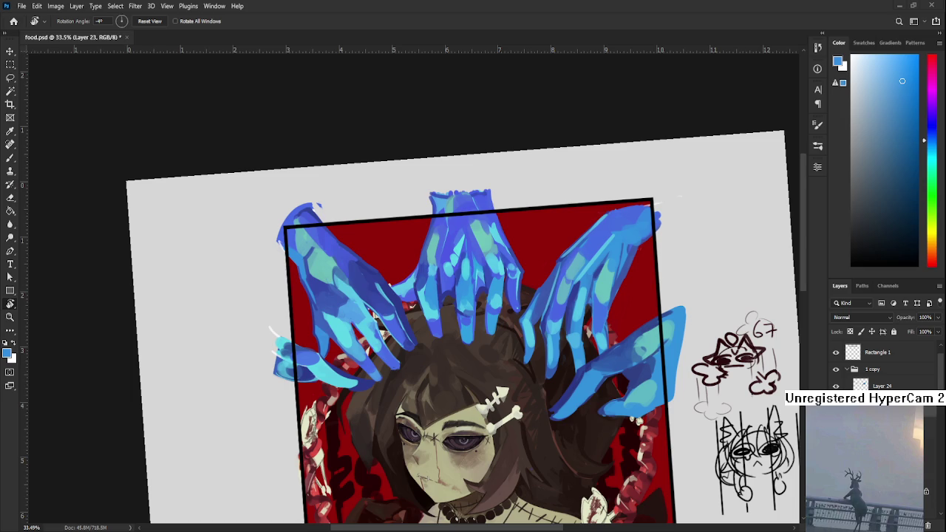
- Reset the canvas rotation so the illustration sits upright again
scroll(570, 424, "down", 2)
mouse_move(571, 424)
left_mouse_down()
mouse_move(562, 464)
mouse_move(563, 310)
left_mouse_up()
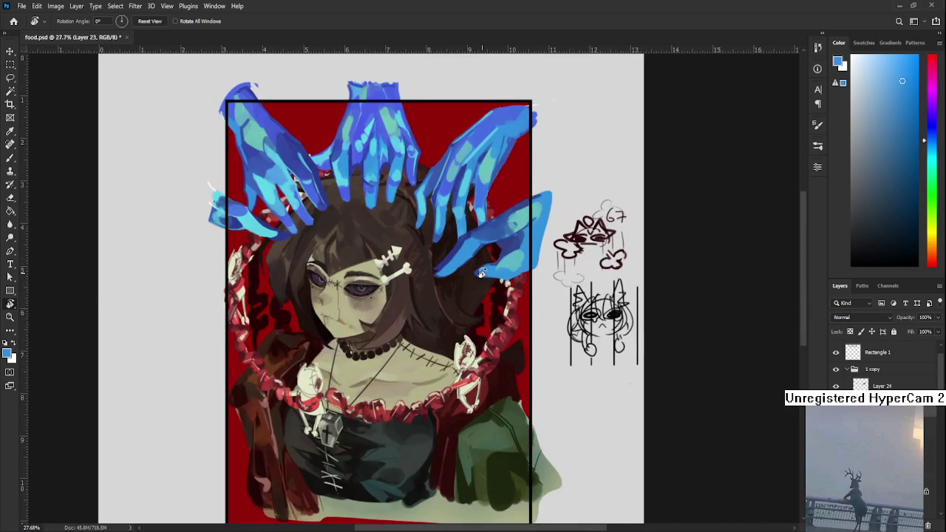
scroll(427, 347, "down", 1)
scroll(447, 362, "up", 1)
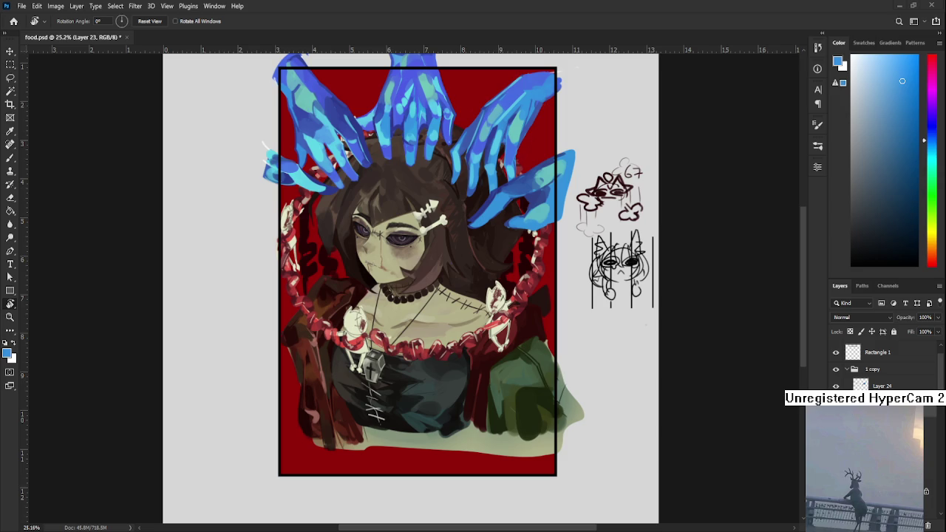
scroll(533, 285, "up", 1)
scroll(528, 310, "up", 3)
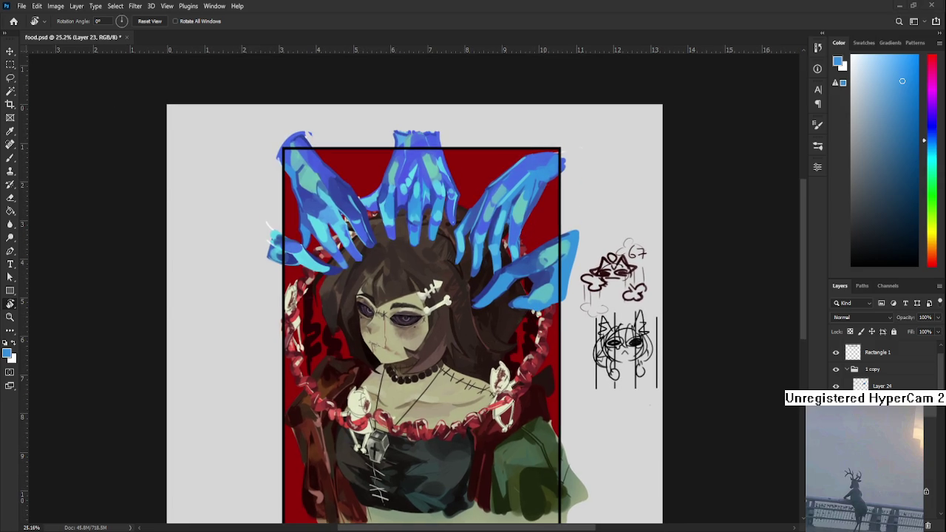
- Zoom out to view the whole illustration and switch to the Lasso tool
scroll(410, 224, "down", 2)
scroll(411, 224, "down", 2)
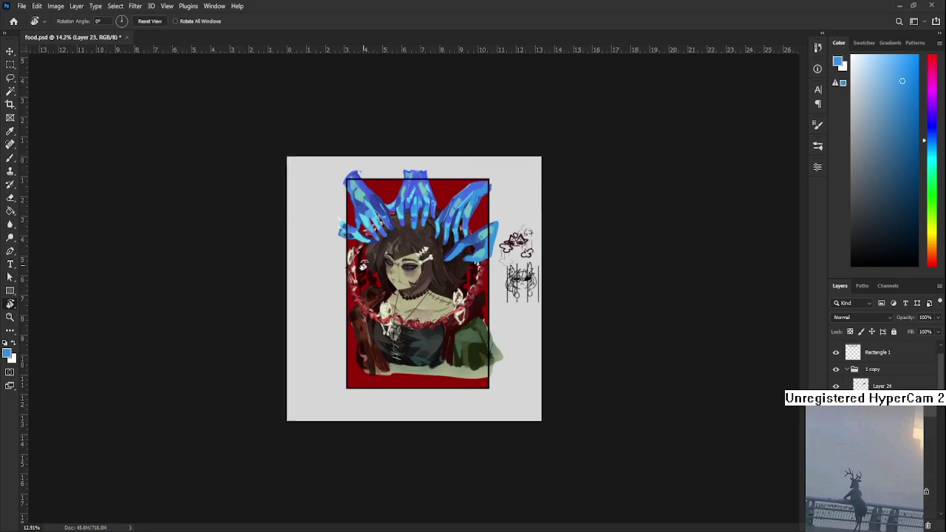
scroll(411, 224, "down", 1)
scroll(406, 273, "up", 2)
scroll(406, 274, "up", 2)
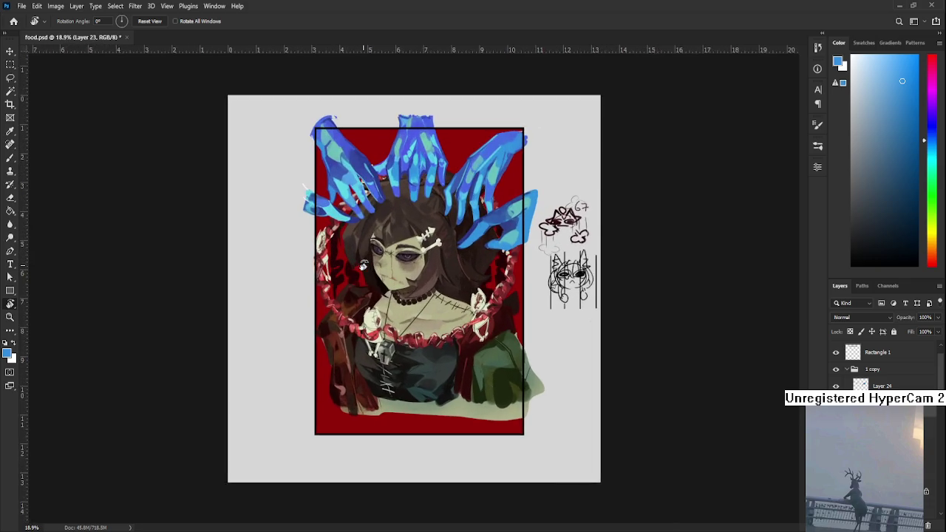
scroll(406, 274, "up", 1)
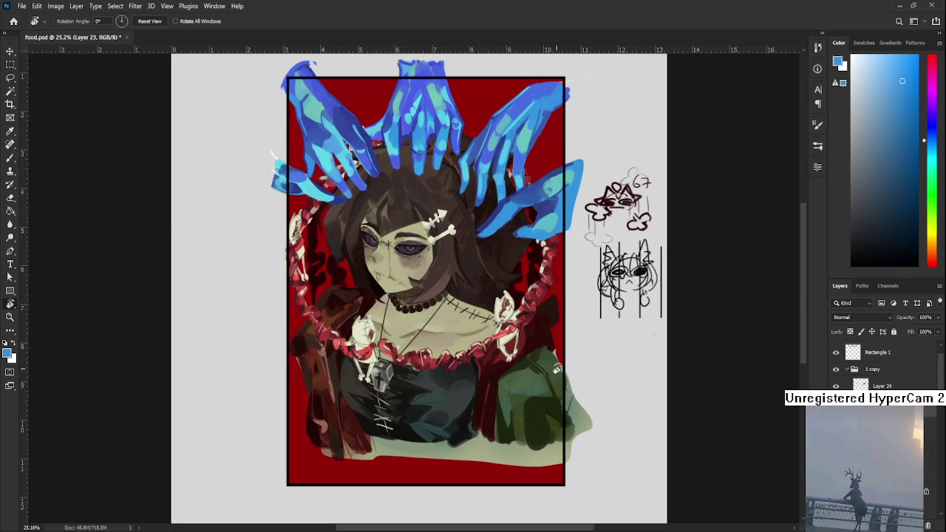
scroll(556, 368, "down", 1)
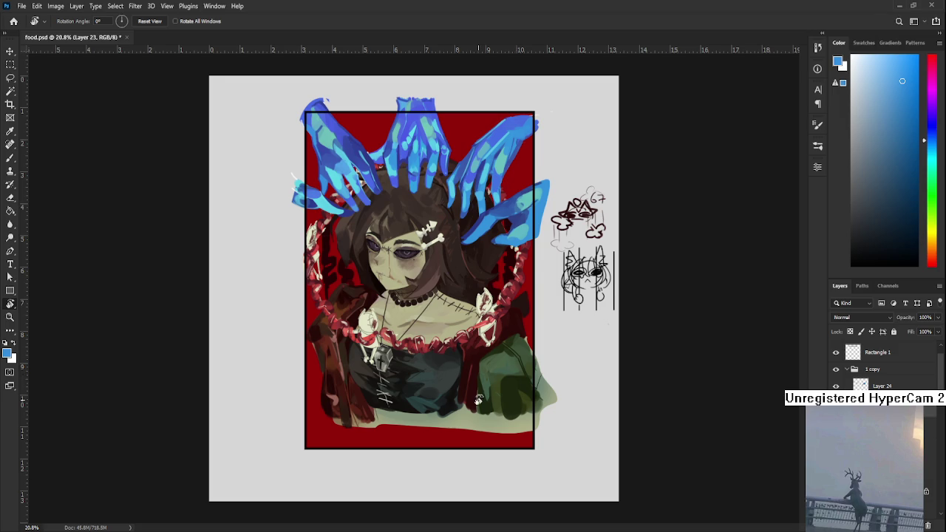
scroll(480, 399, "up", 1)
scroll(480, 400, "right", 2)
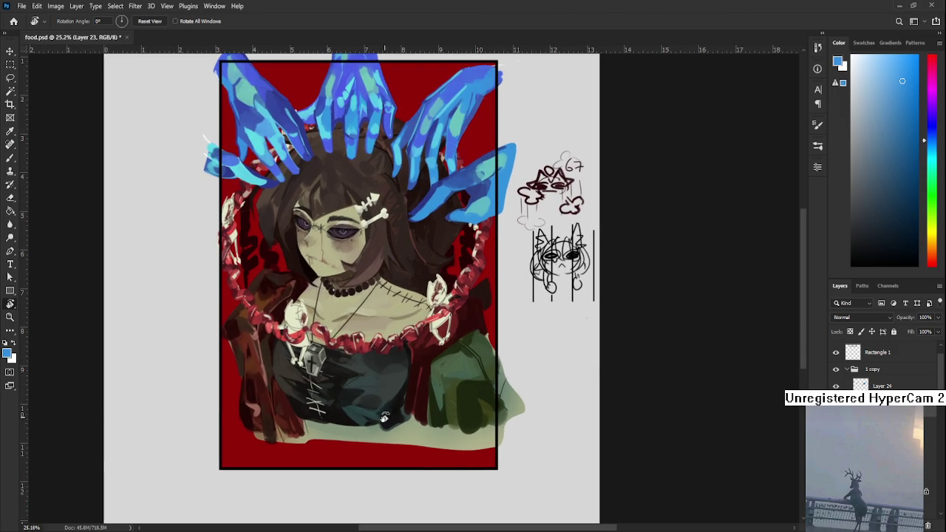
key("l")
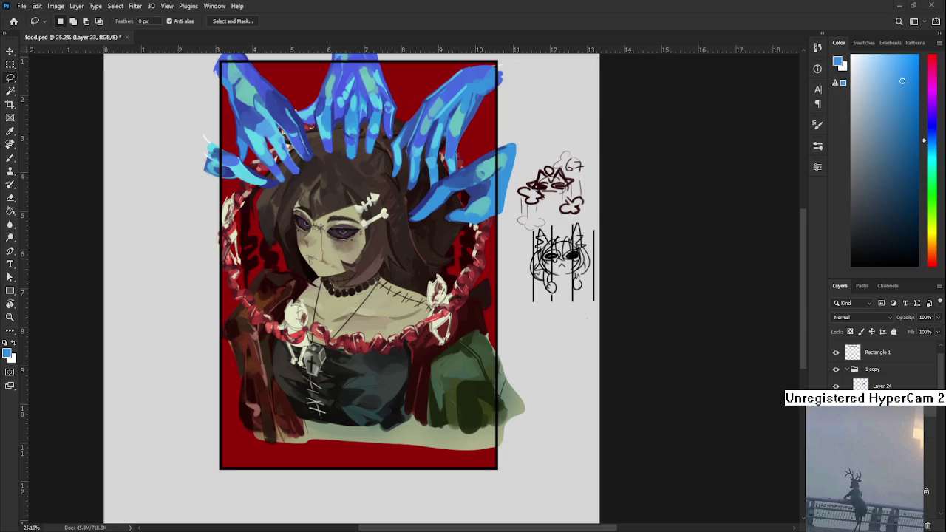
scroll(399, 410, "up", 1)
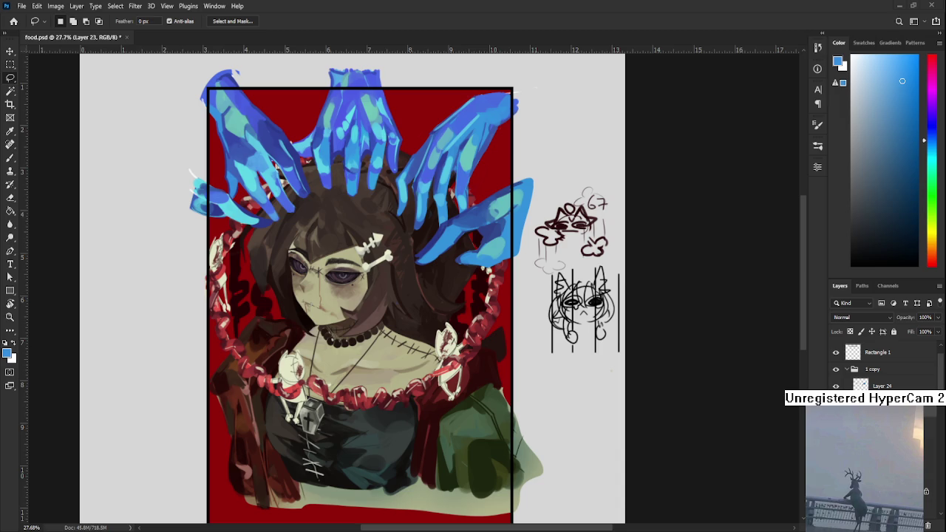
scroll(460, 407, "down", 2)
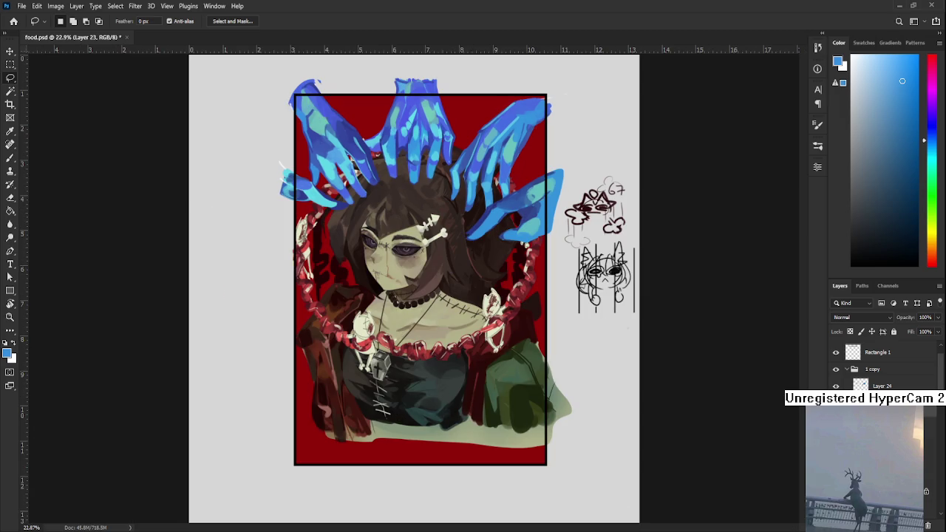
- Add a new layer above Layer 24 and lasso the lower-right green sleeve
left_click(896, 386)
left_click(926, 492)
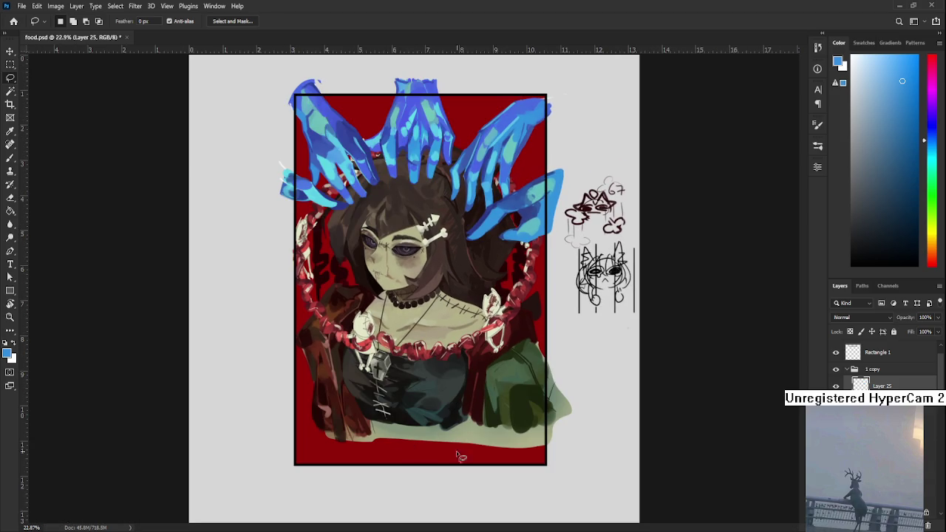
mouse_move(547, 479)
left_mouse_down()
mouse_move(510, 355)
mouse_move(540, 476)
mouse_move(505, 384)
left_mouse_up()
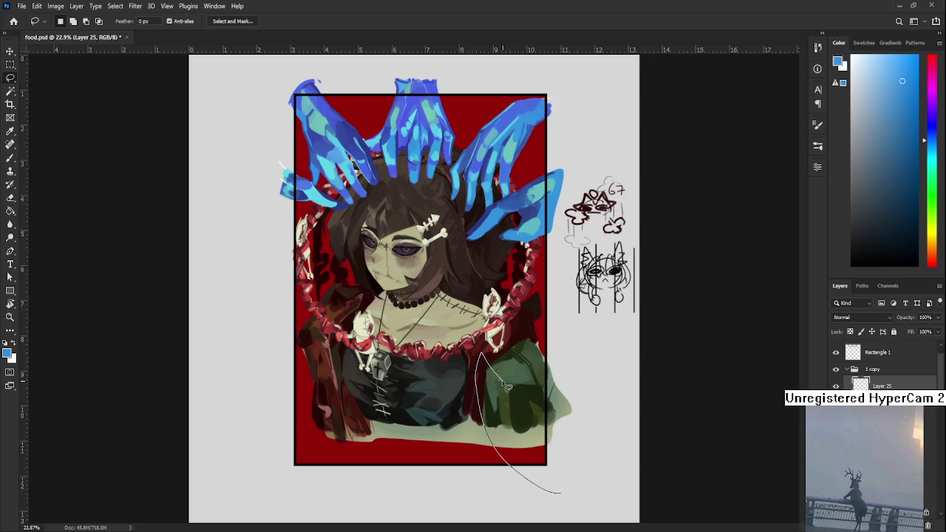
left_click_drag(506, 384, 577, 491)
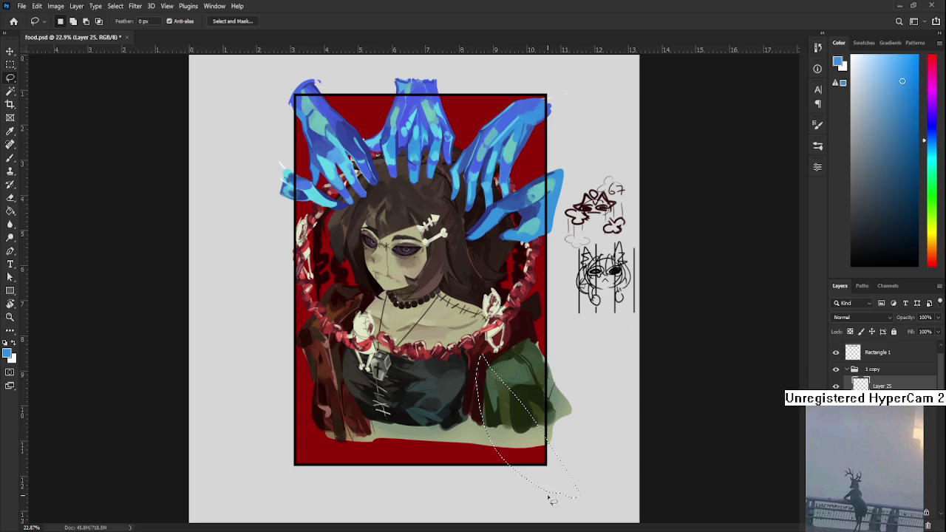
- Paint-bucket the sleeve selection dark magenta, after trying blue and dark red
key("g")
left_click(525, 432)
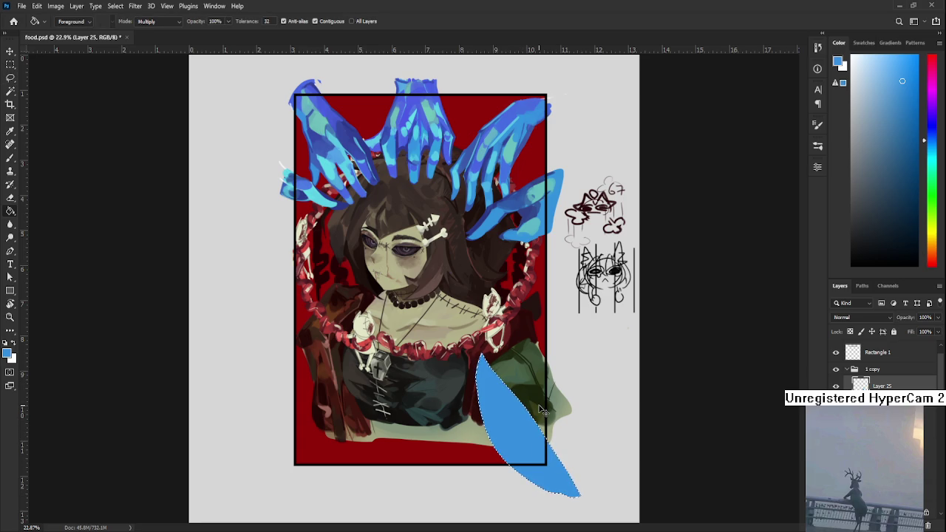
key("ctrl+z")
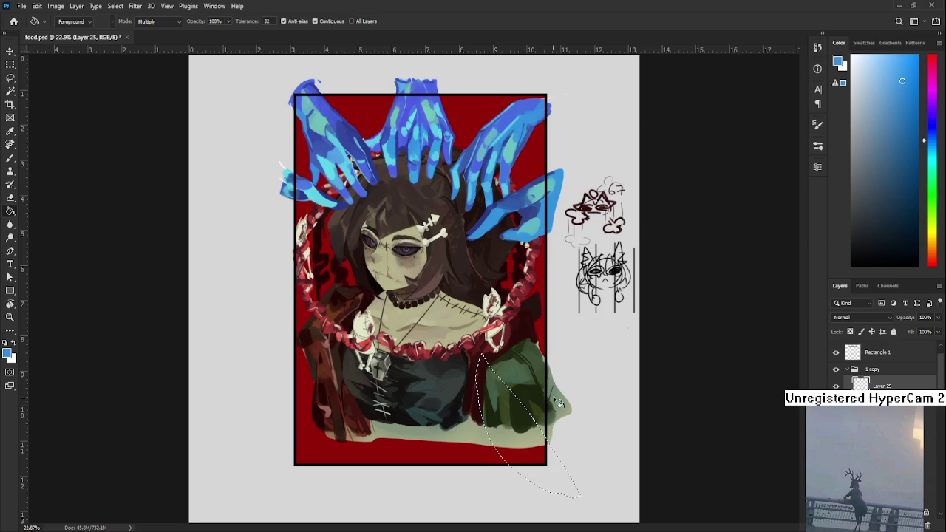
mouse_move(932, 259)
left_mouse_down()
mouse_move(930, 244)
mouse_move(930, 263)
left_mouse_up()
left_click(902, 167)
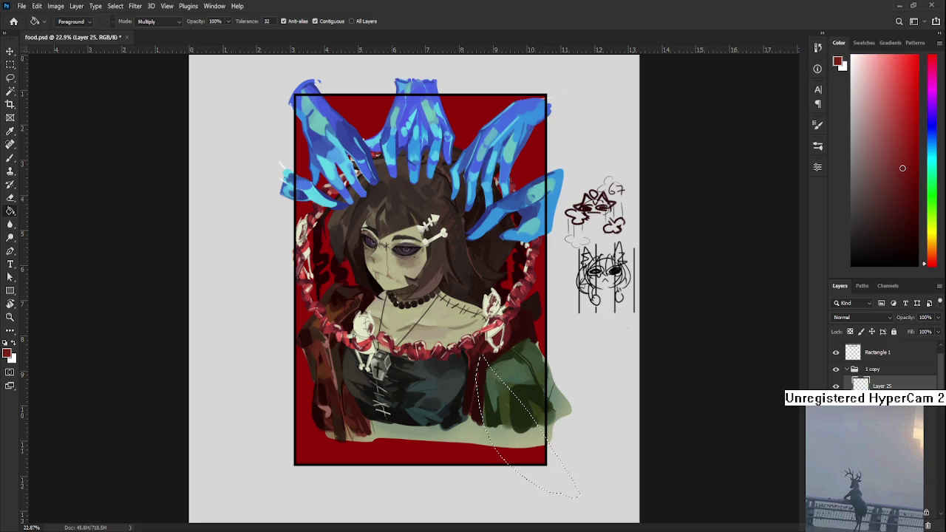
left_click(543, 443)
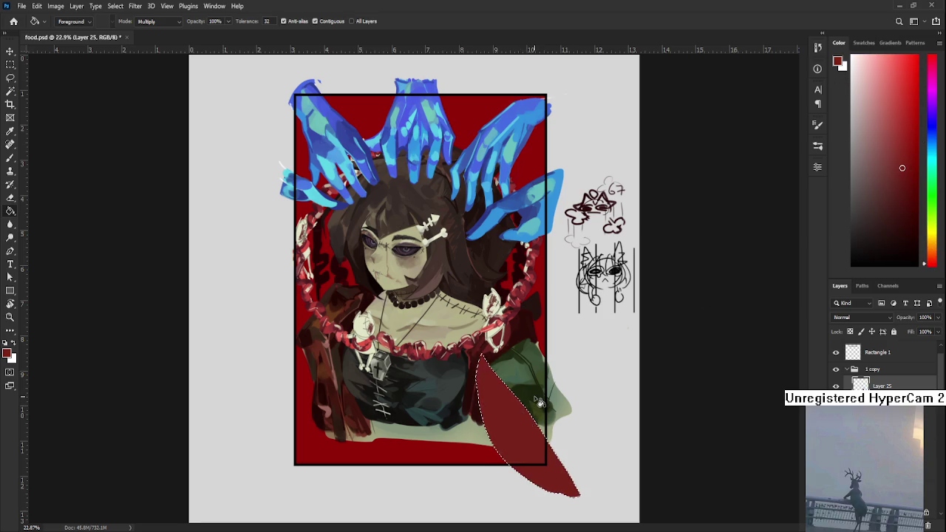
scroll(540, 402, "up", 1)
key("ctrl+z")
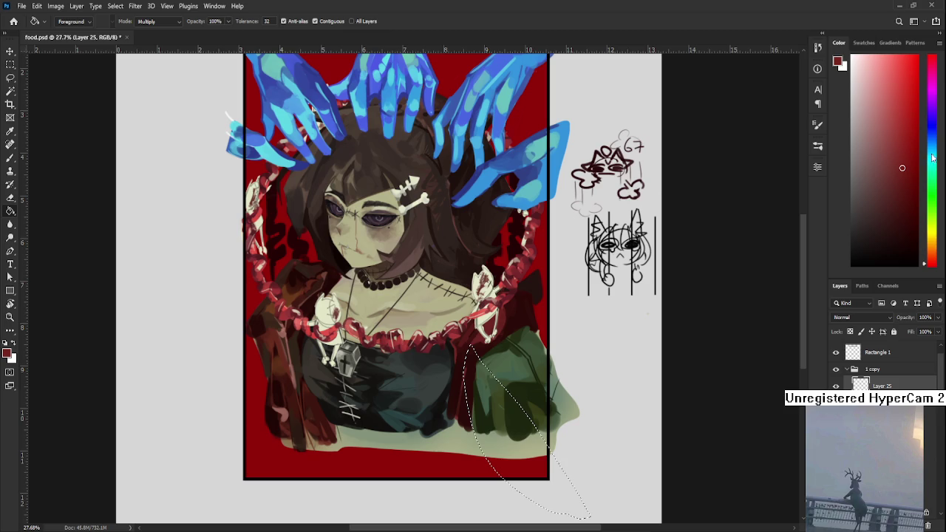
left_click_drag(932, 157, 933, 74)
left_click_drag(888, 180, 887, 189)
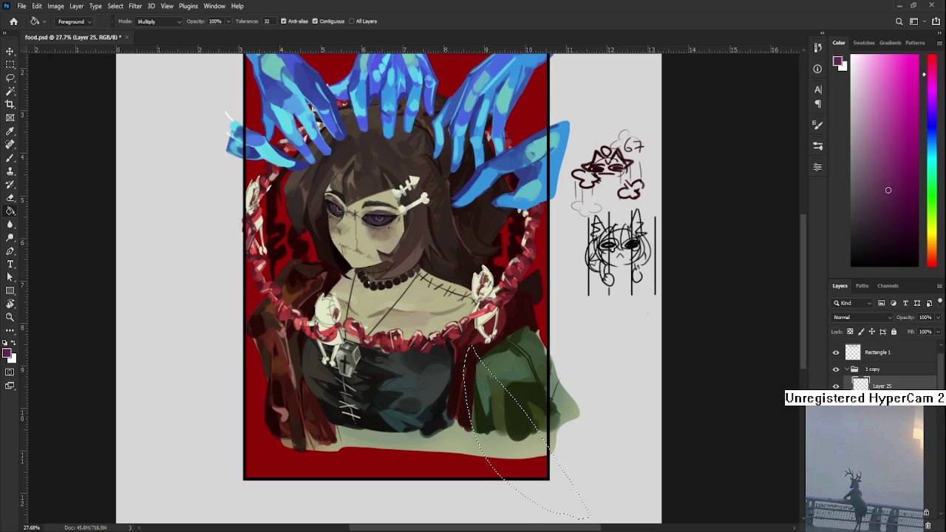
left_click(496, 473)
- Deselect and start rotating the magenta shape slightly with Free Transform
key("l")
key("ctrl+d")
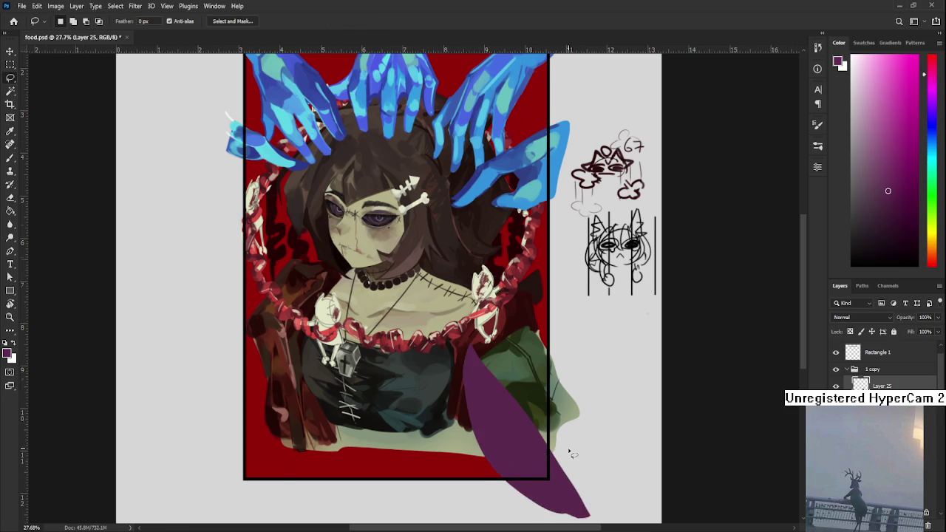
scroll(571, 454, "down", 1)
key("ctrl+t")
left_click_drag(606, 481, 621, 469)
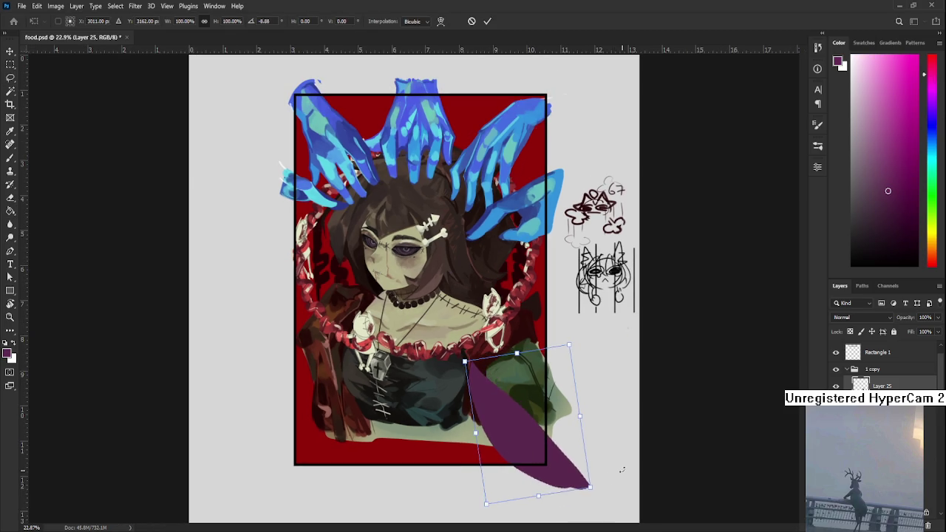
- Reposition the purple shape, scale it to about 102% and tilt it roughly -7.5°
left_click_drag(531, 443, 518, 420)
left_click_drag(603, 445, 594, 432)
left_click_drag(529, 439, 537, 425)
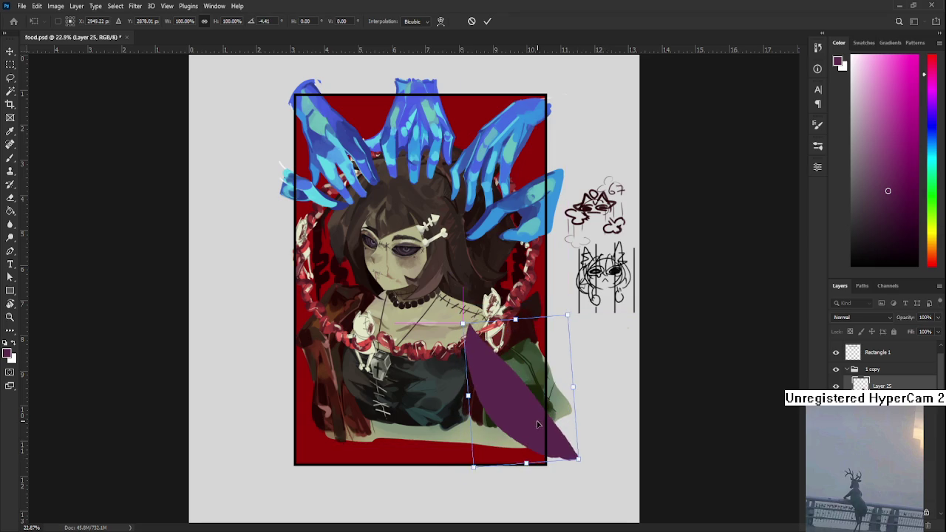
left_click_drag(577, 458, 587, 471)
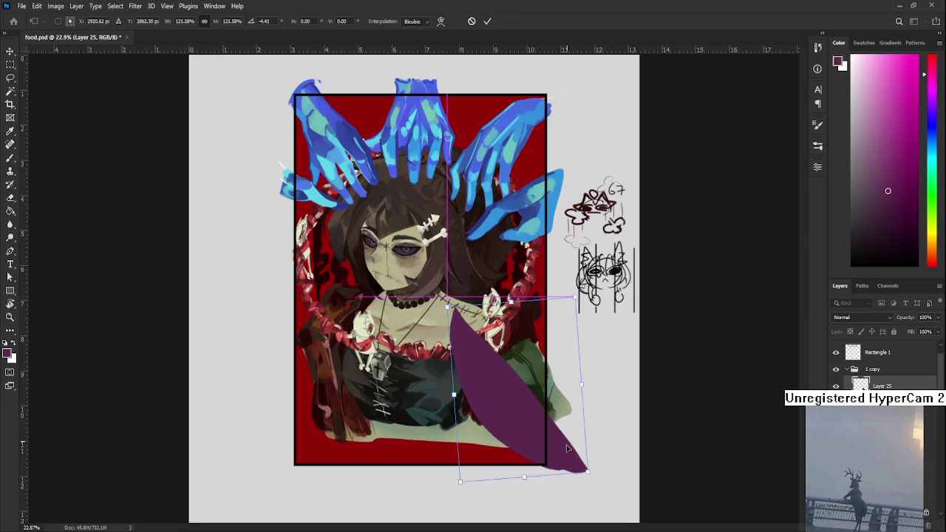
left_click_drag(447, 305, 470, 333)
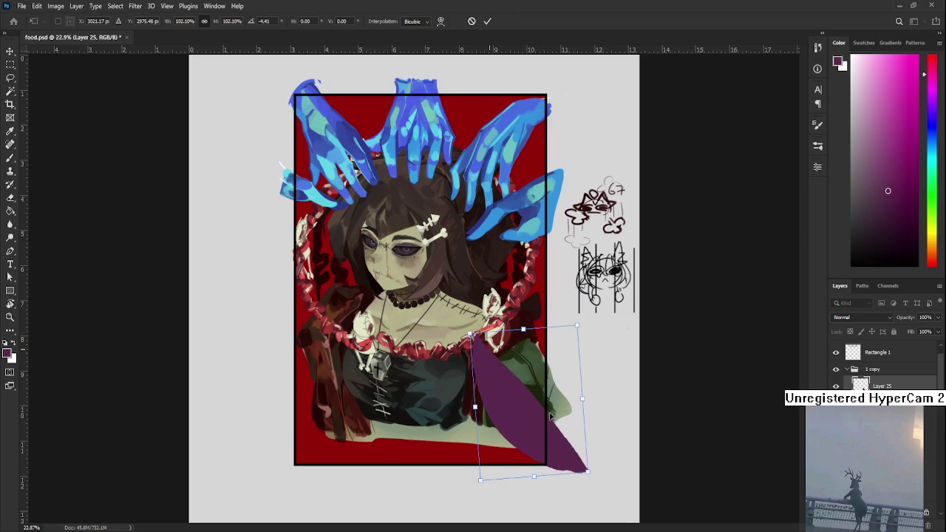
left_click_drag(550, 416, 543, 433)
mouse_move(620, 425)
left_mouse_down()
mouse_move(541, 426)
mouse_move(554, 412)
left_mouse_up()
left_click_drag(553, 487, 574, 491)
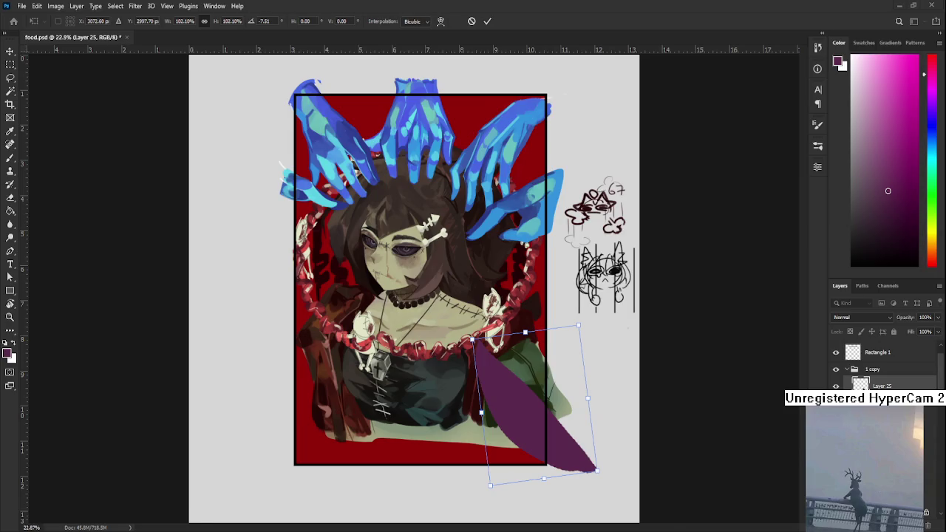
scroll(302, 95, "up", 2)
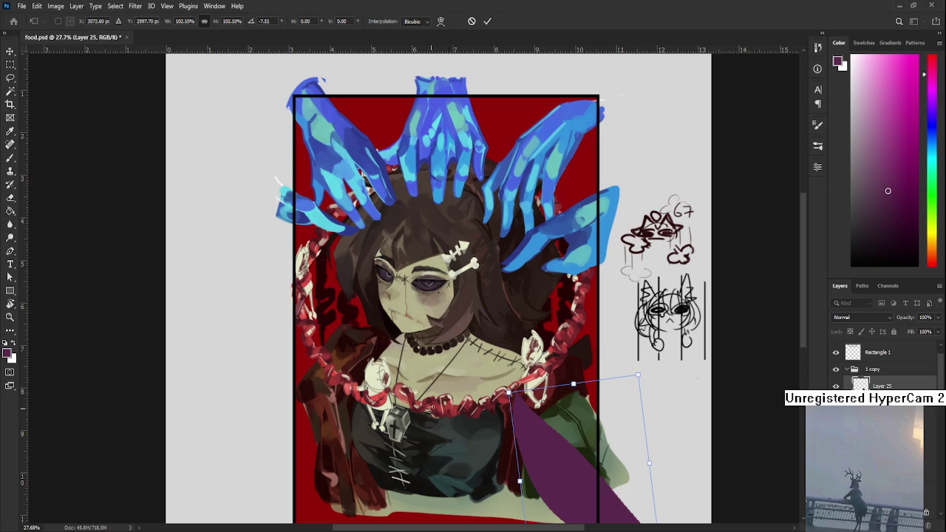
- Commit the purple shape's transform and pan toward the lower right
key("Return")
left_click_drag(499, 444, 397, 350)
key("e")
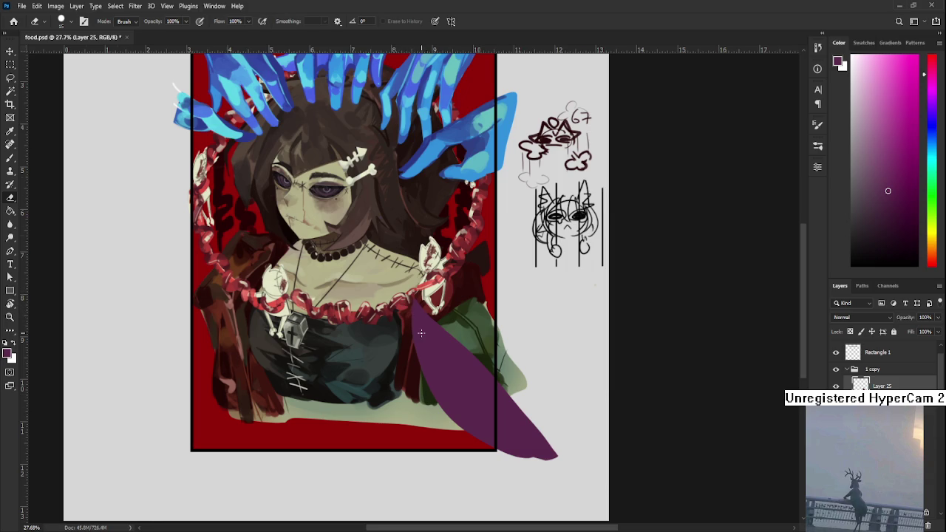
scroll(422, 333, "down", 2)
- Duplicate the purple shape, move it down-left, rotate it -28° and scale it to 109%
key("ctrl+j")
key("ctrl+t")
mouse_move(495, 351)
left_mouse_down()
mouse_move(419, 433)
mouse_move(419, 452)
left_mouse_up()
mouse_move(510, 414)
left_mouse_down()
mouse_move(502, 385)
mouse_move(488, 398)
left_mouse_up()
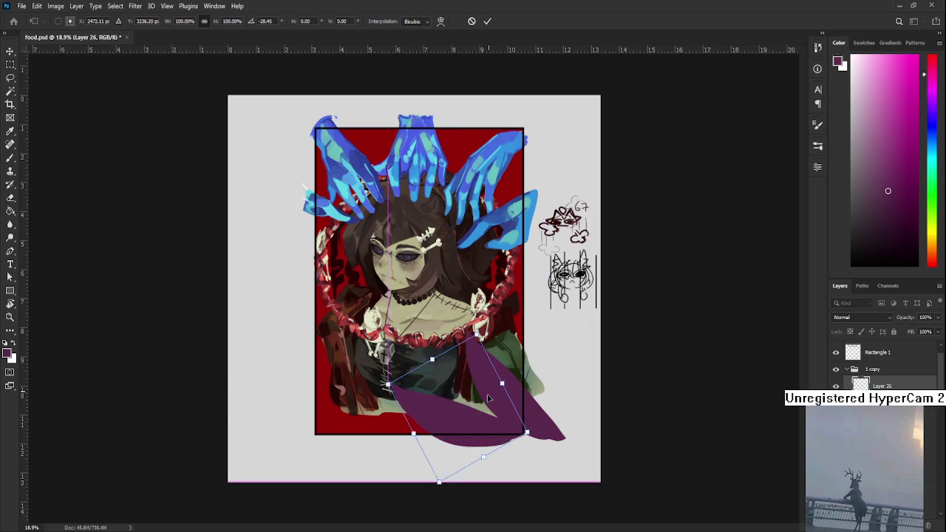
left_click_drag(473, 427, 473, 427)
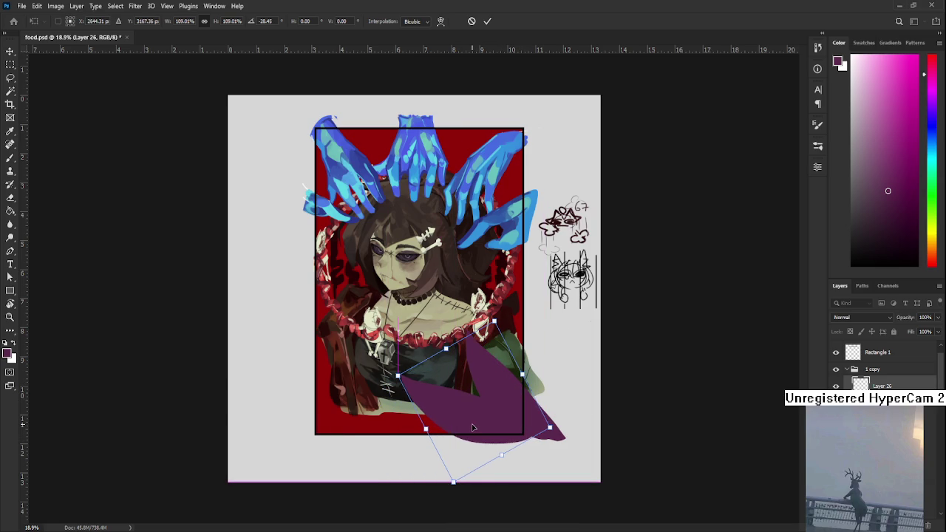
key("Return")
key("e")
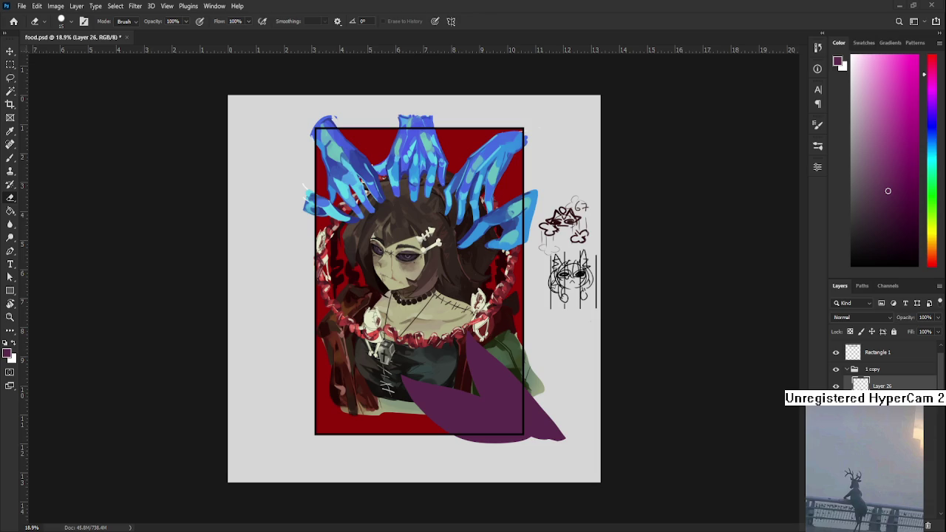
- Paste another purple leaf on Layer 27, rotate it about -8° and lay it across the bottom-left
scroll(467, 363, "up", 1)
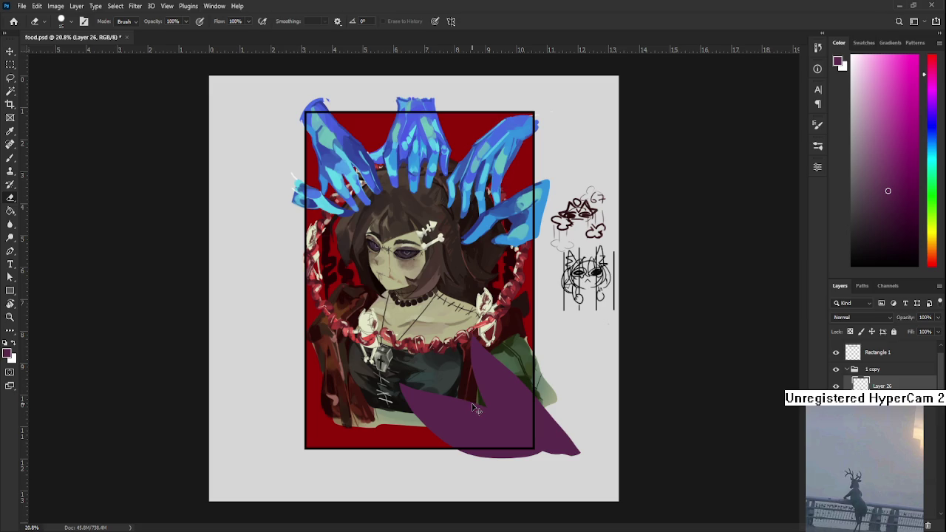
key("ctrl+z")
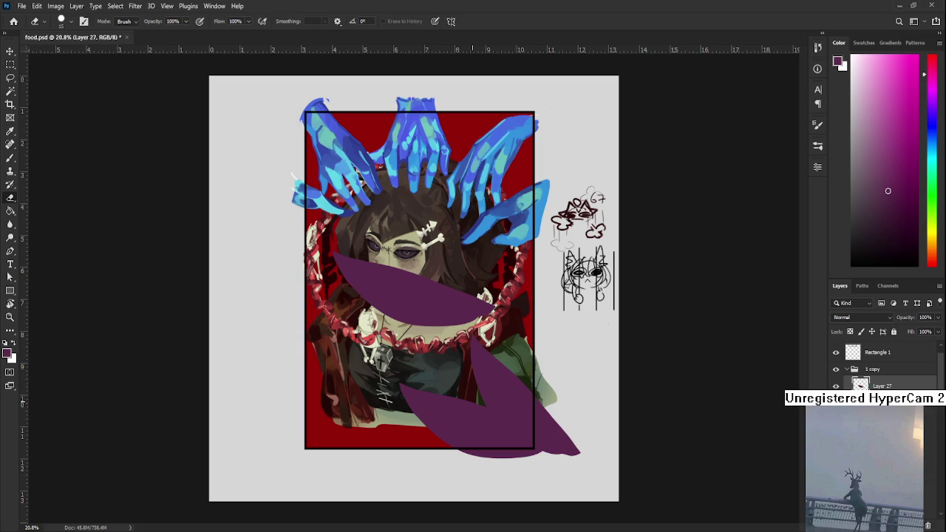
key("t")
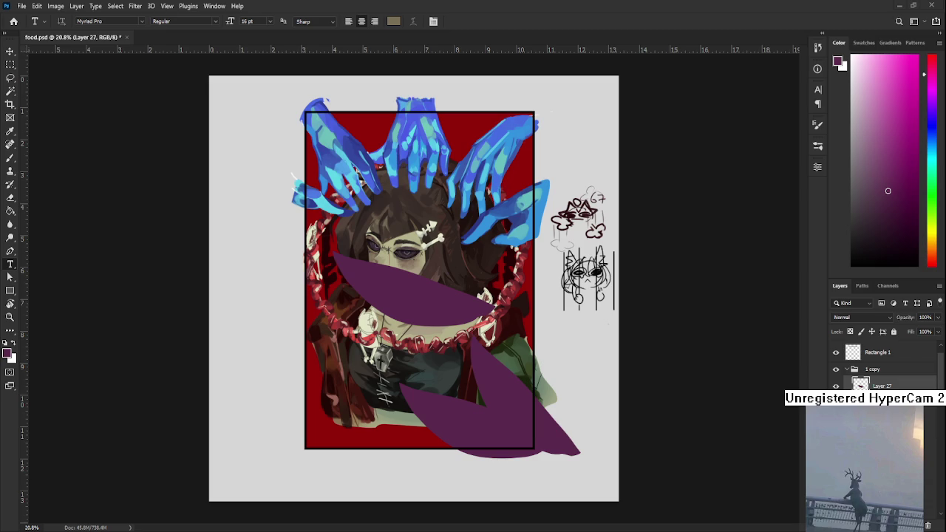
key("ctrl+t")
mouse_move(503, 282)
left_mouse_down()
mouse_move(443, 473)
mouse_move(423, 465)
mouse_move(389, 384)
left_mouse_up()
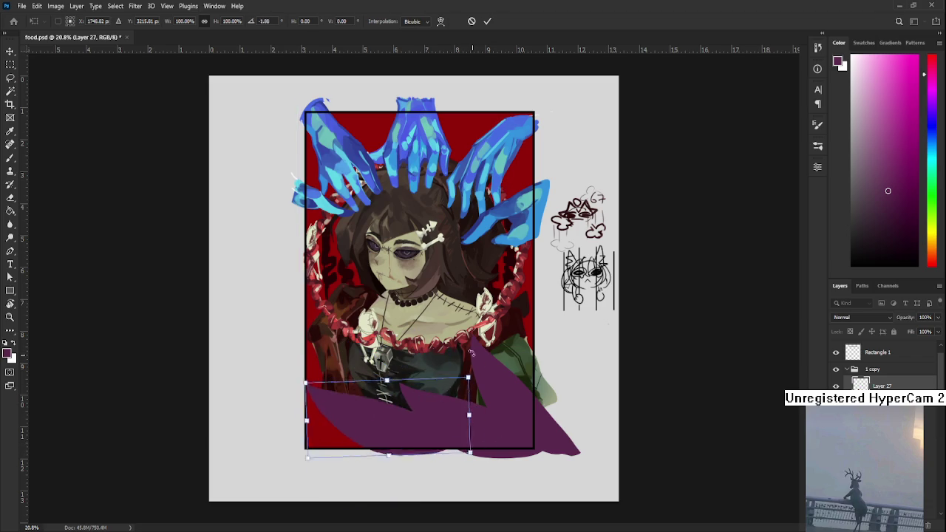
mouse_move(389, 384)
left_mouse_down()
mouse_move(444, 436)
mouse_move(479, 451)
mouse_move(483, 438)
left_mouse_up()
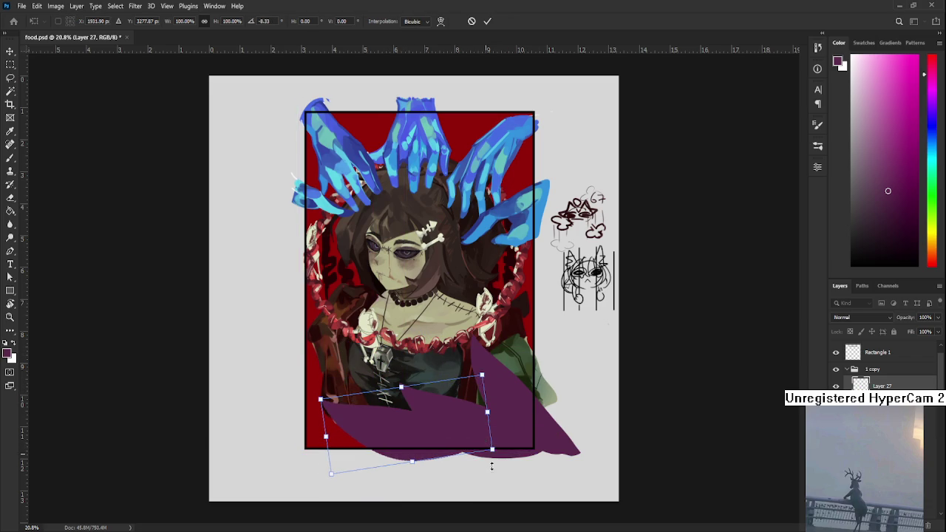
scroll(491, 465, "down", 1)
key("Return")
key("t")
scroll(492, 462, "down", 1)
scroll(484, 443, "down", 1)
scroll(477, 429, "up", 1)
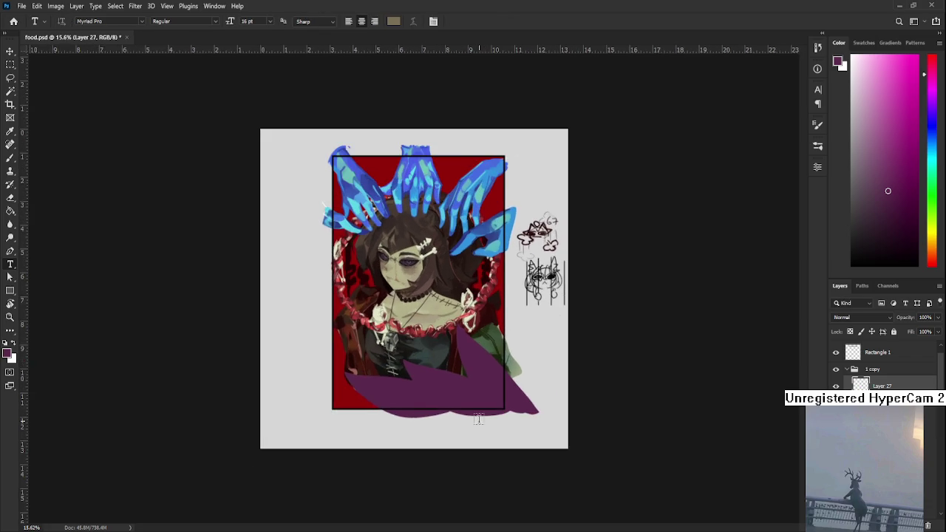
scroll(473, 428, "up", 1)
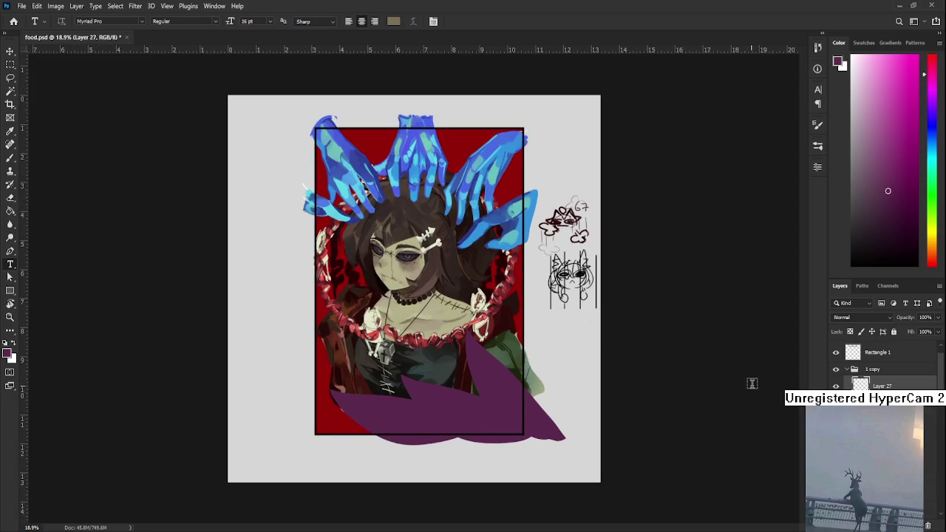
- Delete the purple leaf layers and sample the hands' blue with the Brush
key("z")
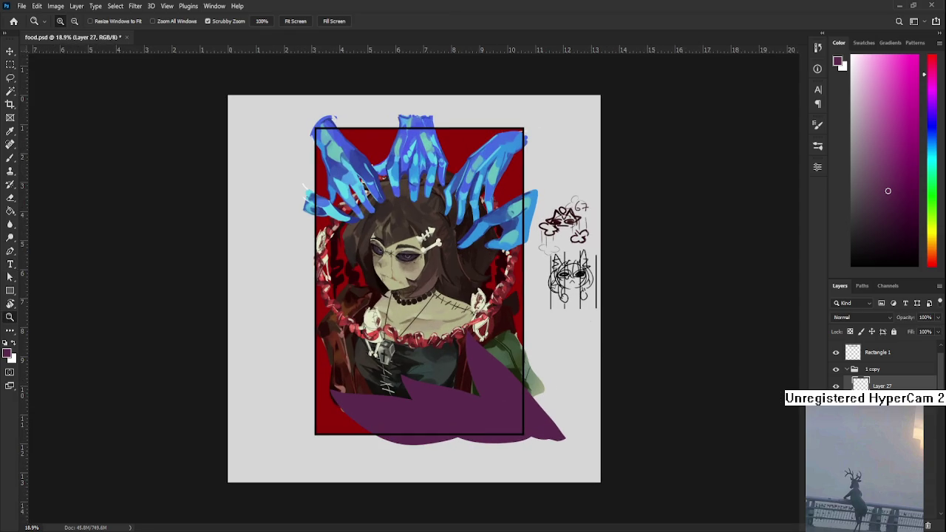
left_click(927, 525)
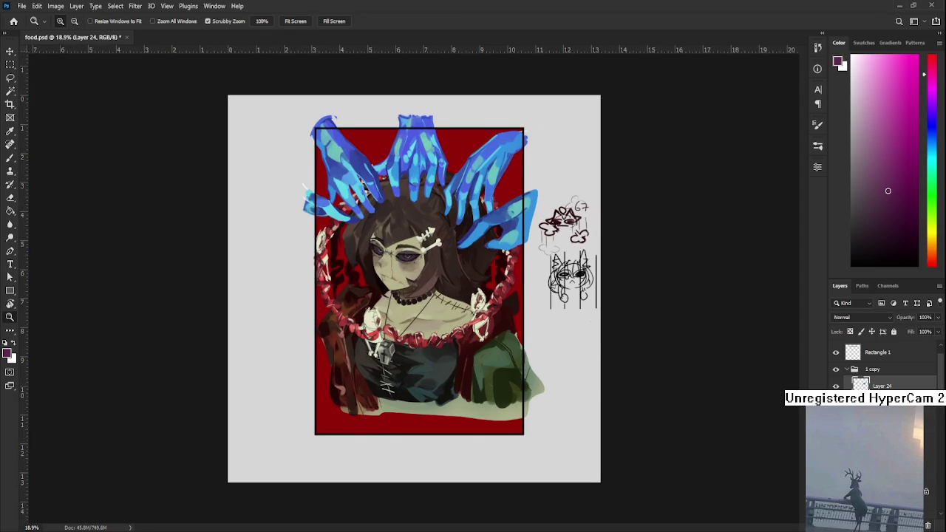
left_click_drag(465, 313, 564, 319)
key("b")
left_click(503, 96, "alt")
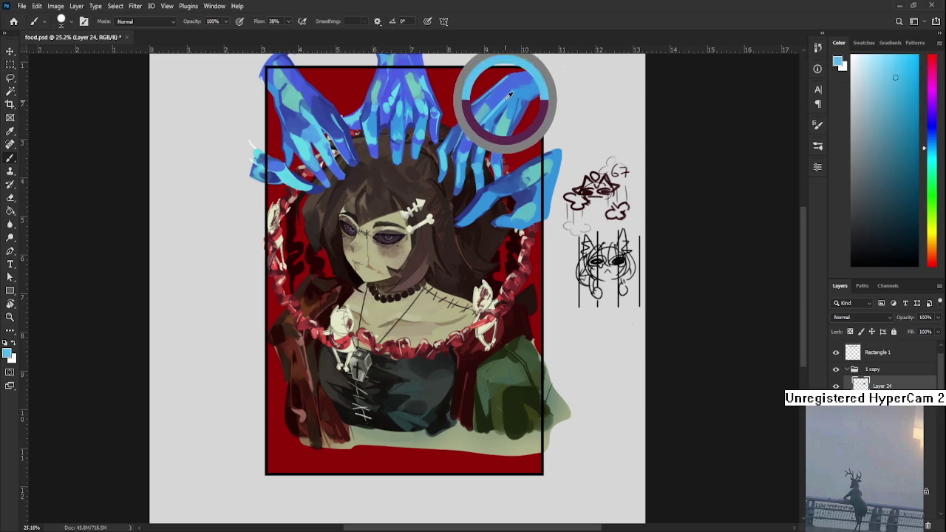
mouse_move(502, 96)
left_mouse_down()
mouse_move(506, 159)
mouse_move(522, 169)
left_mouse_up()
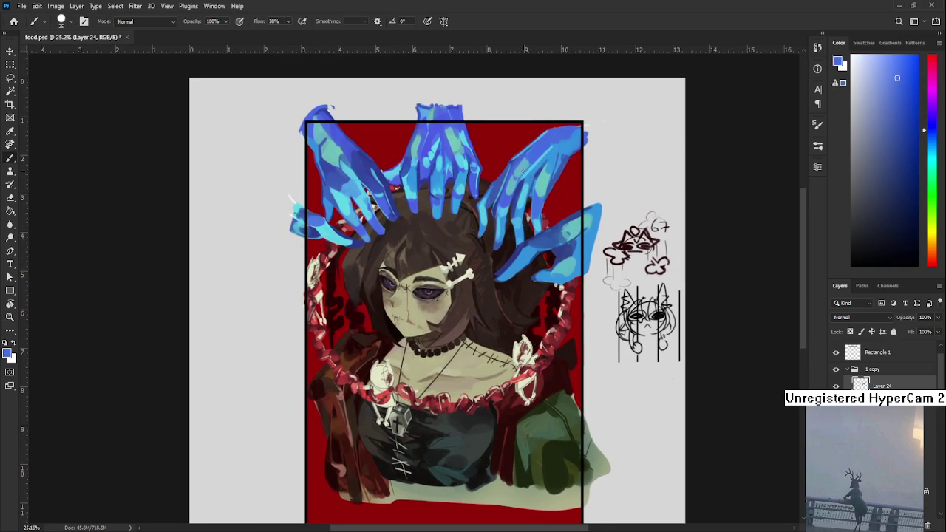
left_click(538, 161, "alt")
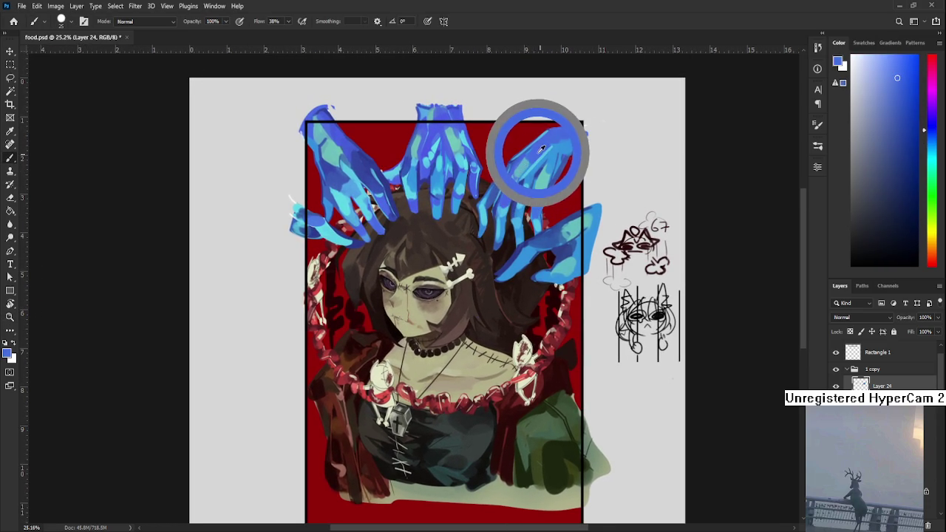
left_click_drag(532, 239, 519, 238)
left_click(538, 131, "alt")
left_click_drag(538, 130, 530, 99)
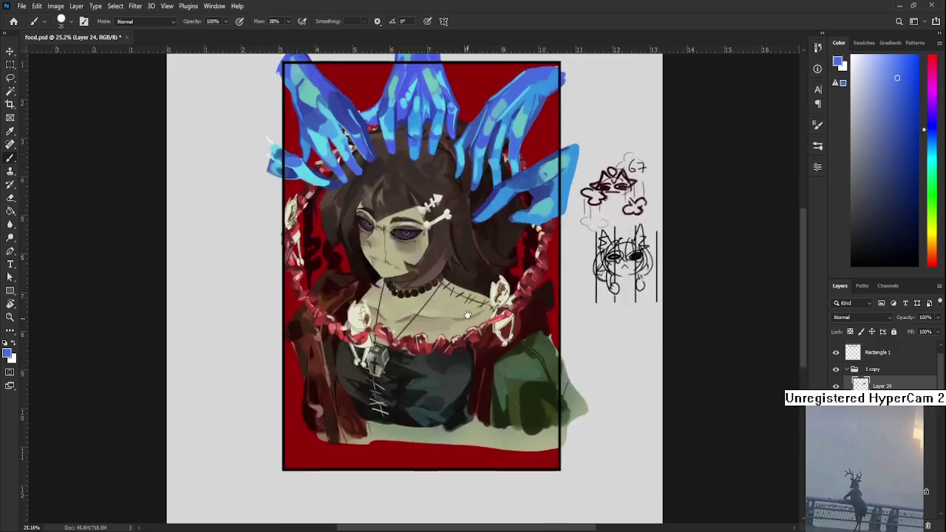
scroll(407, 211, "down", 1, "alt")
- On a new layer, paint a large blue blob at brush size 250 in the frame's lower left
key("bracketright")
key("bracketright")
key("bracketright")
key("ctrl+shift+alt+n")
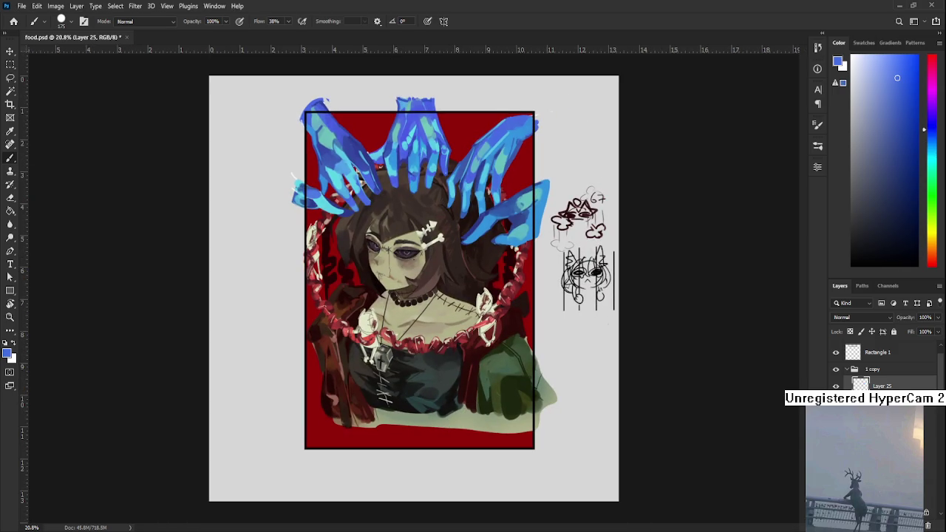
key("bracketright")
key("bracketright")
key("bracketright")
mouse_move(342, 425)
left_mouse_down()
mouse_move(321, 428)
mouse_move(343, 428)
left_mouse_up()
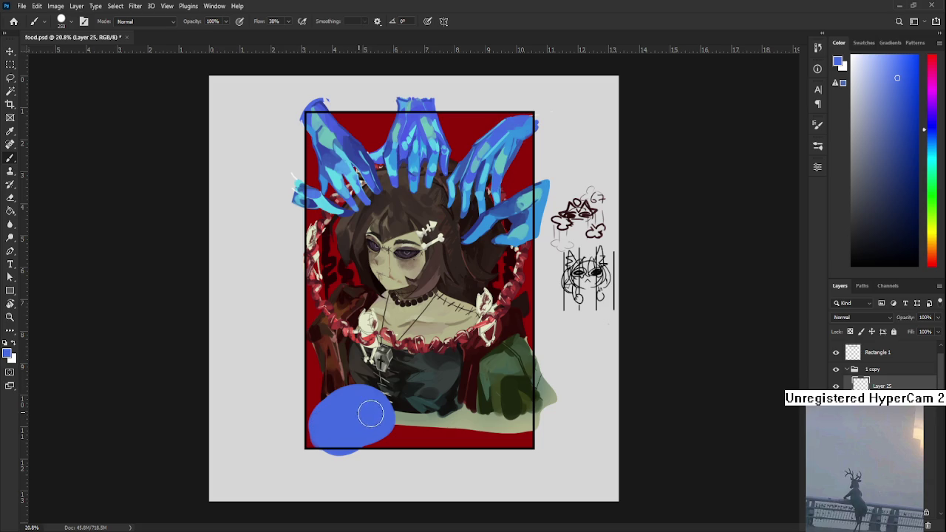
- Switch to the Eraser at size 125 to clean up the blue blob
key("e")
key("bracketright")
key("bracketright")
key("bracketright")
key("bracketright")
key("bracketright")
key("bracketright")
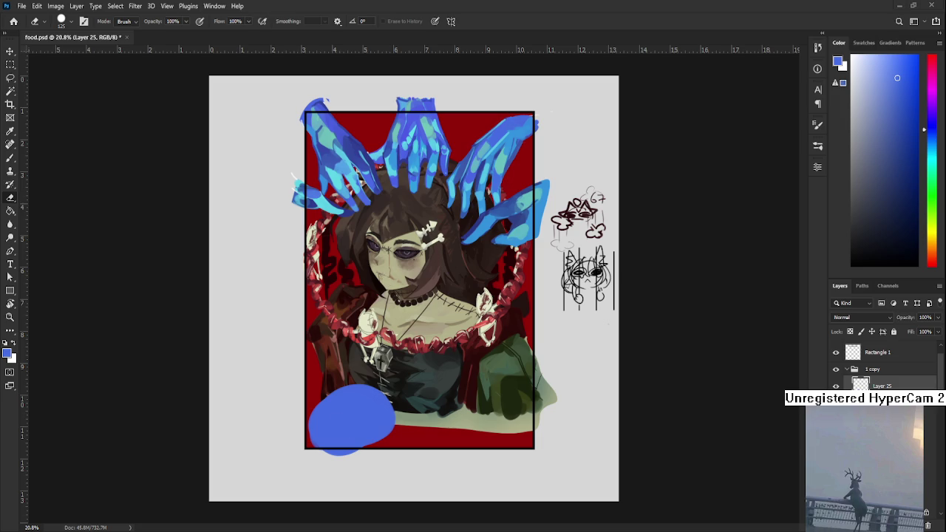
- Sample light cyan from the hands and paint a cyan blob over the blue shape
key("b")
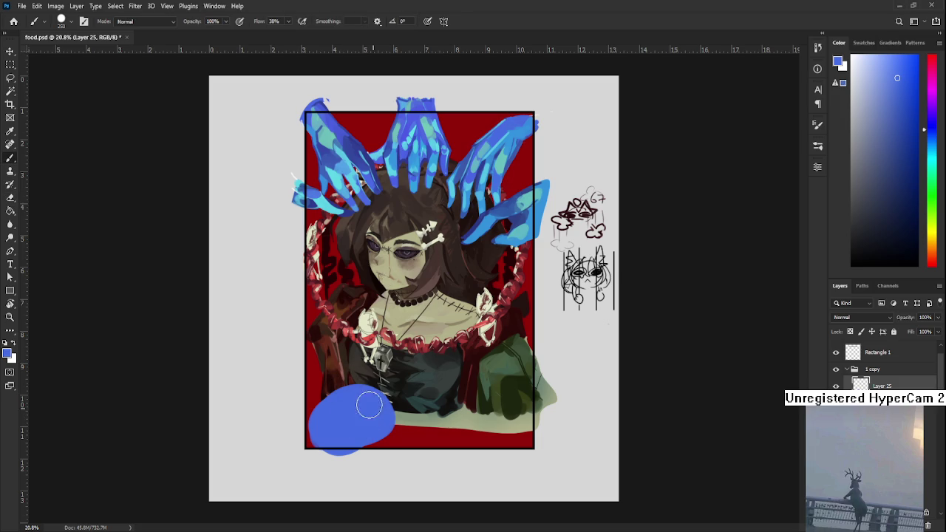
left_click(334, 166, "alt")
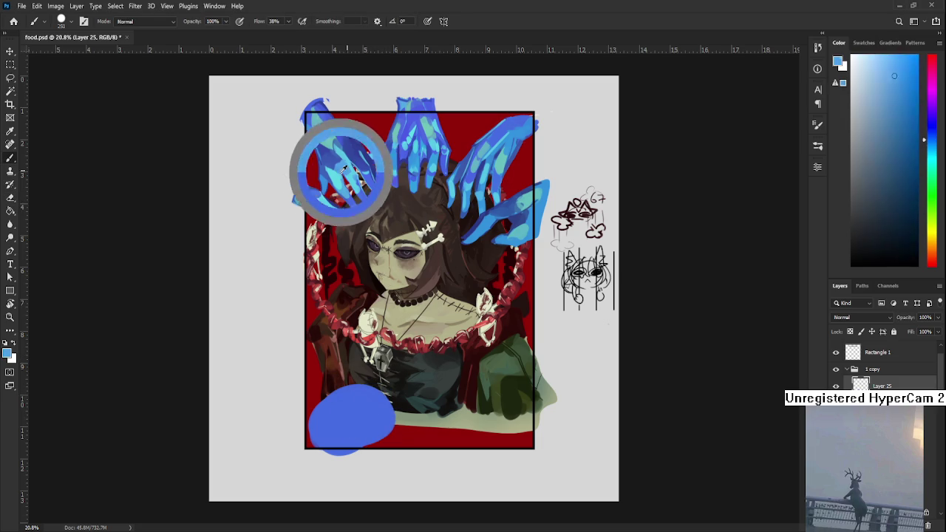
mouse_move(363, 391)
left_mouse_down()
mouse_move(356, 410)
mouse_move(388, 399)
left_mouse_up()
key("ctrl+z")
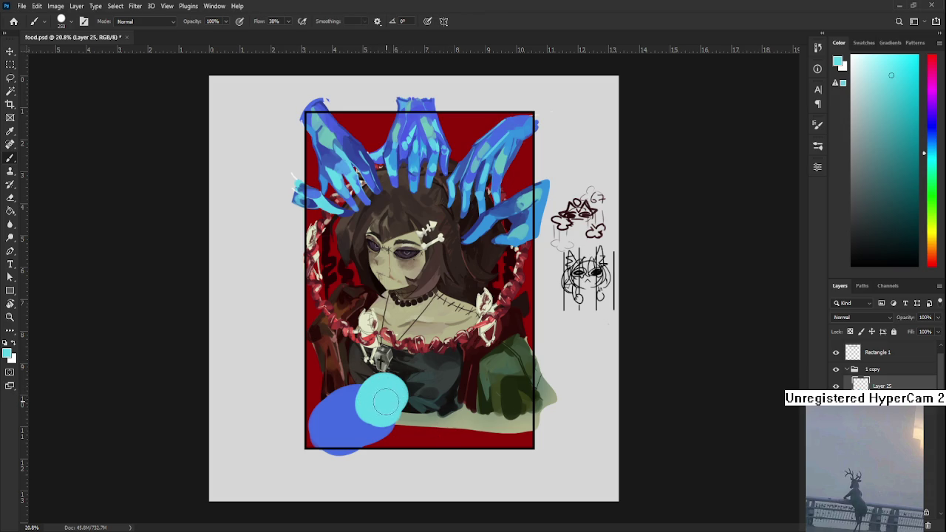
mouse_move(374, 397)
left_mouse_down()
mouse_move(402, 402)
mouse_move(355, 410)
mouse_move(447, 369)
mouse_move(432, 399)
mouse_move(444, 400)
mouse_move(446, 427)
left_mouse_up()
- Cover the dark patch in the blob with cyan brush strokes
key("e")
key("ctrl+z")
key("b")
mouse_move(429, 381)
left_mouse_down()
mouse_move(477, 399)
mouse_move(517, 358)
left_mouse_up()
scroll(443, 410, "up", 1)
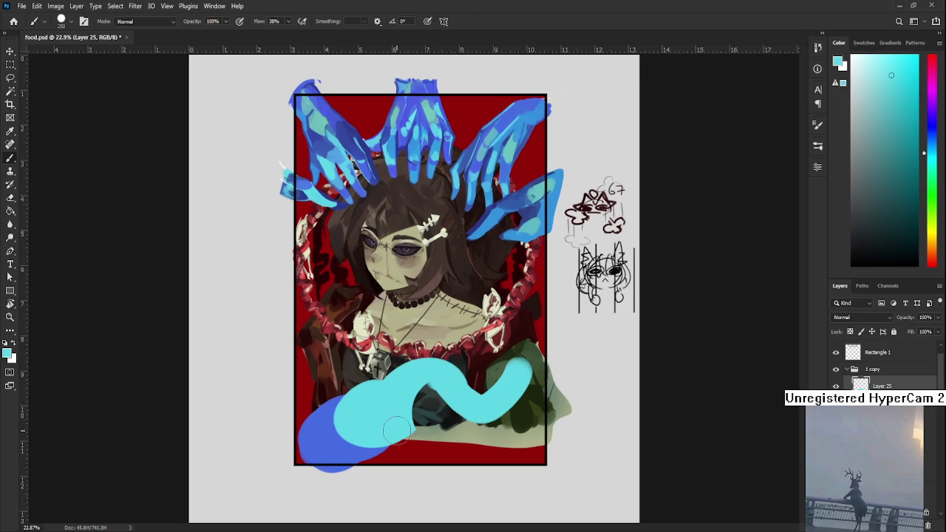
left_click_drag(418, 380, 510, 399)
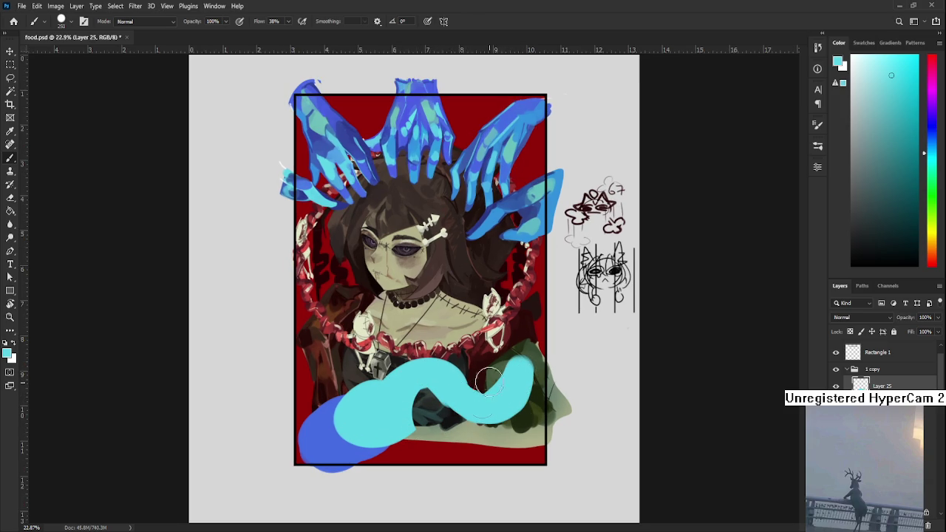
- Fill the blob's right lobe with cyan and extend the wave up-right
key("e")
key("b")
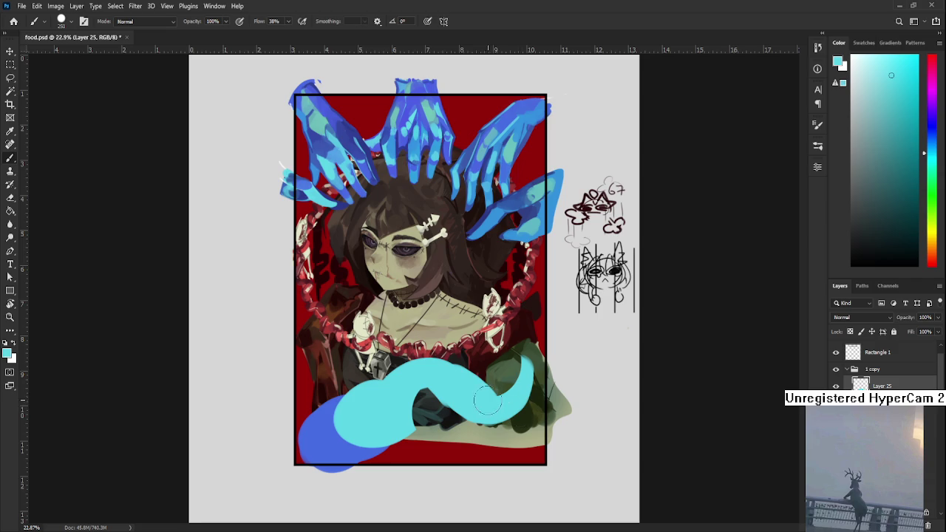
mouse_move(459, 385)
left_mouse_down()
mouse_move(532, 391)
mouse_move(536, 336)
left_mouse_up()
mouse_move(533, 370)
left_mouse_down()
mouse_move(555, 339)
mouse_move(528, 384)
left_mouse_up()
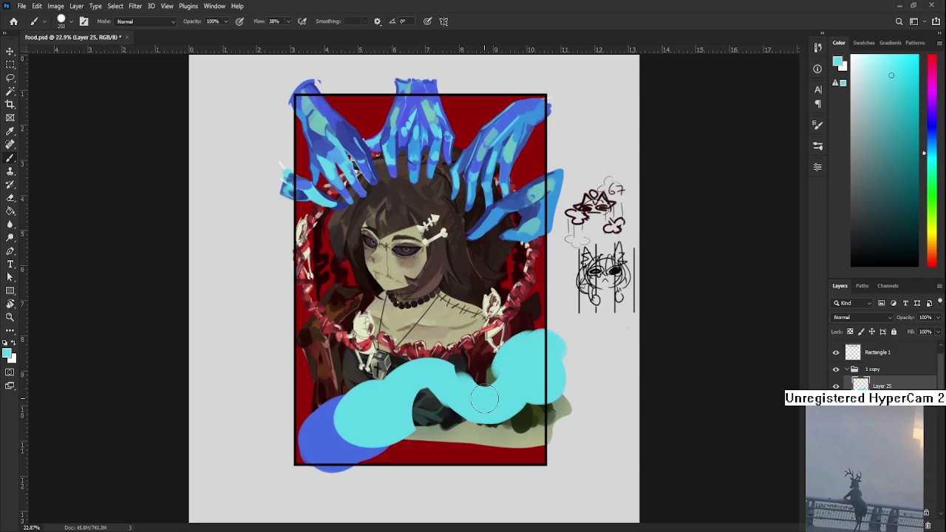
- Warp the cyan wave stroke to bend it downward
key("ctrl+t")
left_click(440, 21)
mouse_move(429, 395)
left_mouse_down()
mouse_move(429, 426)
mouse_move(422, 414)
mouse_move(413, 434)
mouse_move(408, 425)
left_mouse_up()
key("Return")
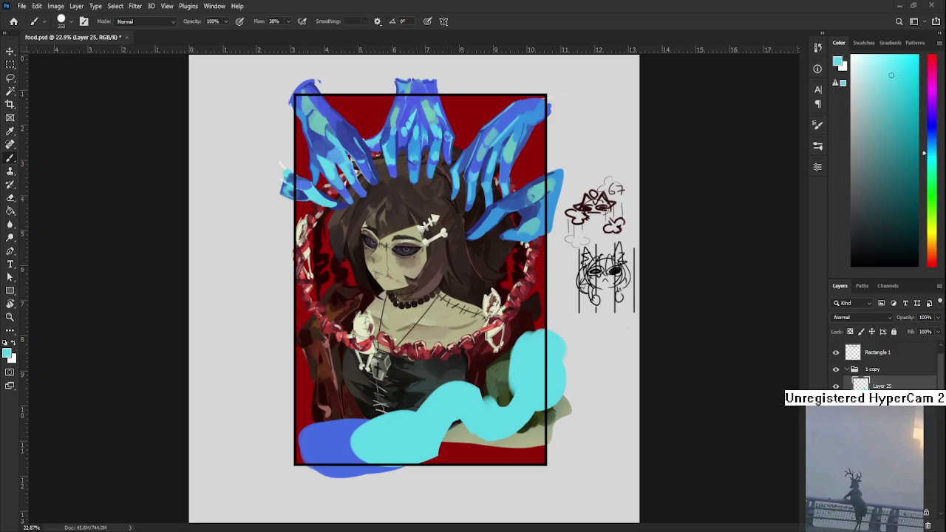
- Paint sampled blue over the cyan's lower-left end, then erase part of it
scroll(383, 427, "down", 1)
scroll(383, 427, "up", 1)
left_click(349, 438, "alt")
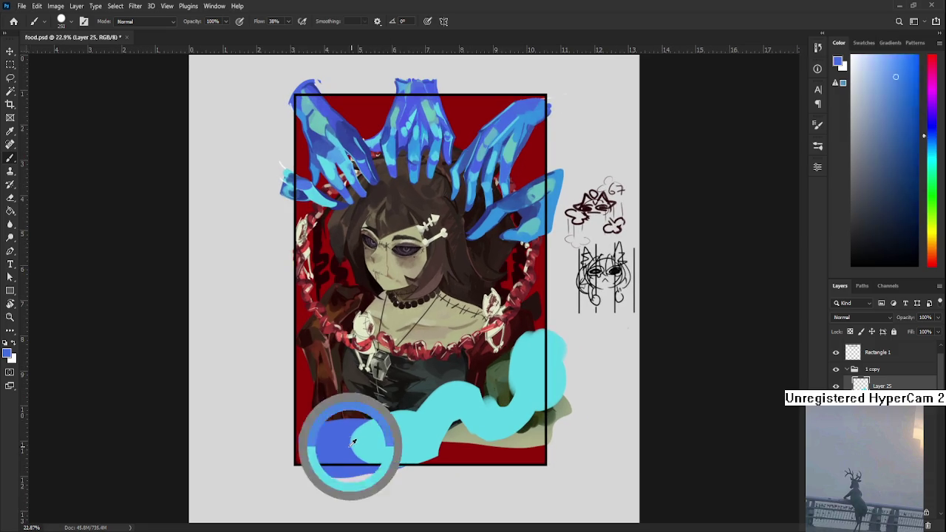
mouse_move(355, 458)
left_mouse_down()
mouse_move(374, 441)
mouse_move(357, 432)
left_mouse_up()
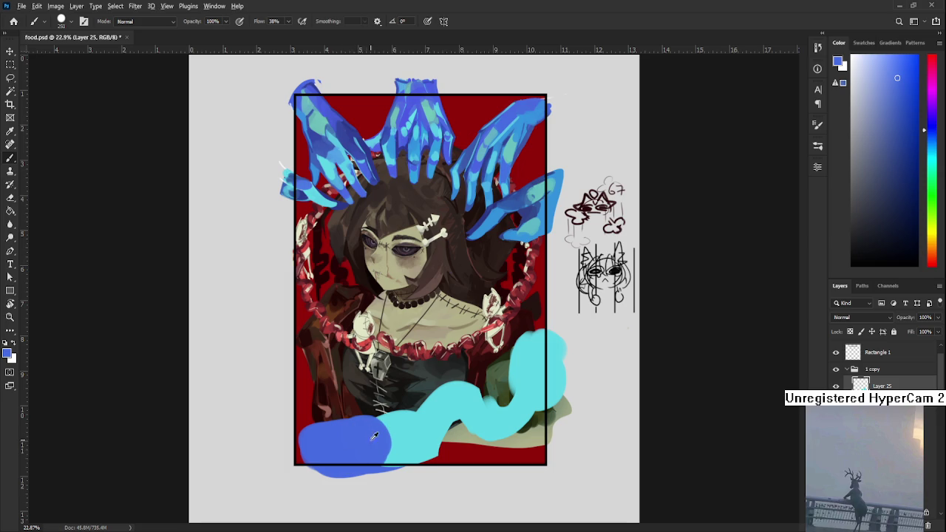
left_click(387, 438, "alt")
key("e")
left_click_drag(347, 432, 319, 411)
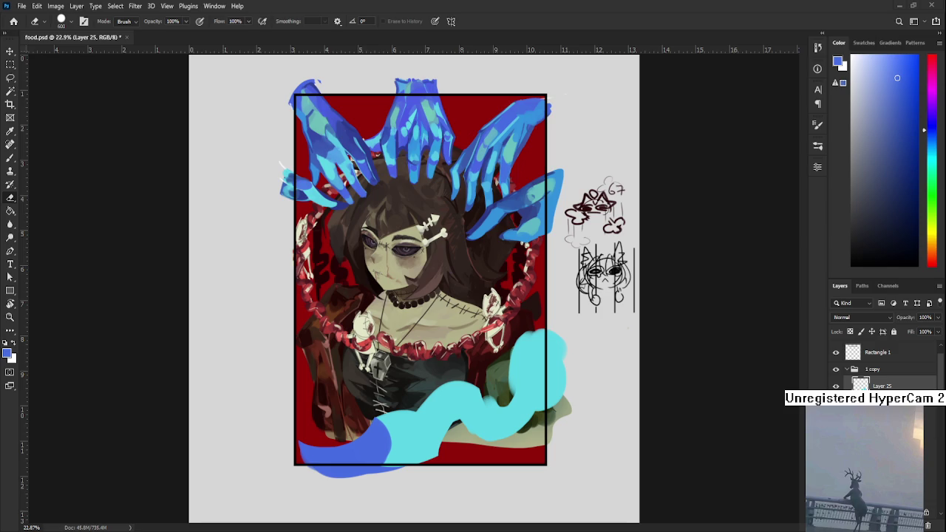
- Enlarge the blue blob with a 600 px brush so it spills past the frame's lower-left corner
key("b")
mouse_move(370, 441)
left_mouse_down()
mouse_move(317, 449)
mouse_move(309, 464)
left_mouse_up()
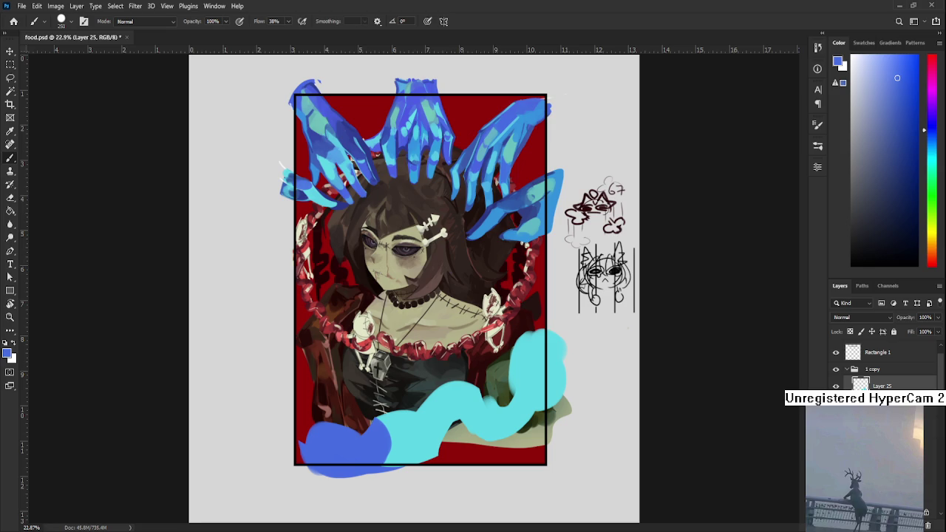
mouse_move(359, 437)
left_mouse_down()
mouse_move(296, 418)
mouse_move(275, 476)
left_mouse_up()
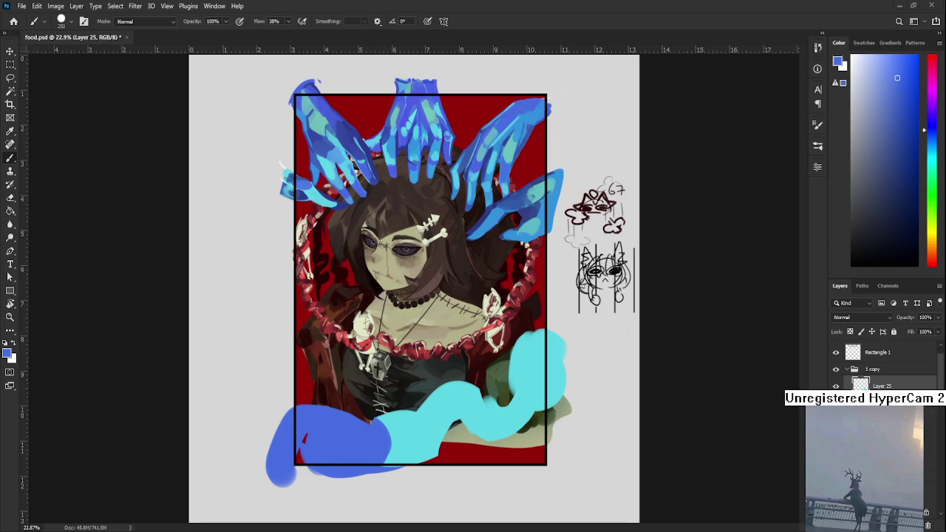
key("bracketright")
key("bracketright")
key("bracketright")
key("bracketright")
left_click_drag(296, 436, 318, 476)
key("ctrl+z")
mouse_move(281, 436)
left_mouse_down()
mouse_move(333, 478)
mouse_move(306, 416)
mouse_move(359, 443)
mouse_move(354, 516)
mouse_move(377, 443)
mouse_move(391, 455)
left_mouse_up()
- Retouch the blue blob's edge where it meets the cyan wave, resizing the brush as needed
left_click(388, 443, "alt")
left_click(325, 425, "alt")
mouse_move(325, 425)
left_mouse_down()
mouse_move(347, 435)
mouse_move(344, 450)
left_mouse_up()
key("ctrl+z")
key("bracketleft")
key("bracketleft")
key("bracketleft")
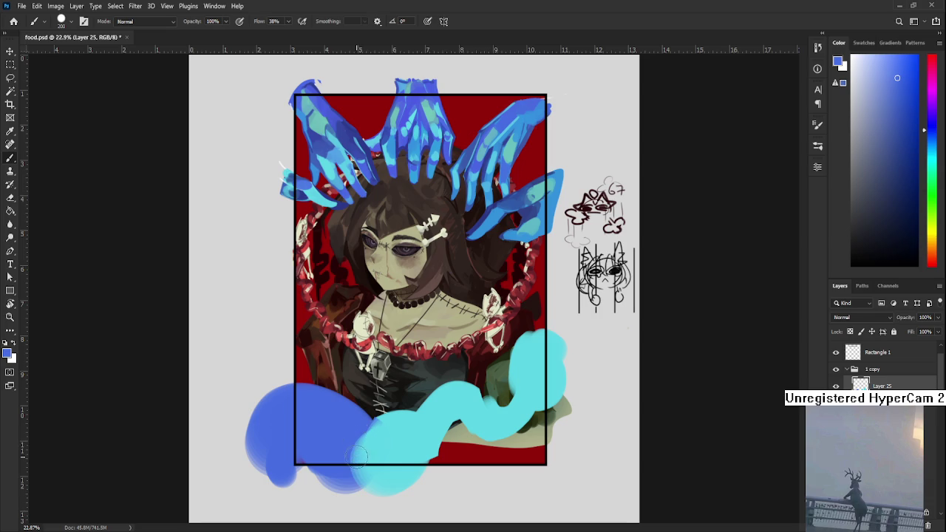
mouse_move(357, 456)
left_mouse_down()
mouse_move(370, 473)
mouse_move(364, 433)
left_mouse_up()
key("ctrl+z")
scroll(359, 443, "down", 1)
key("bracketleft")
key("bracketleft")
key("bracketleft")
key("bracketright")
key("bracketright")
key("bracketright")
key("bracketright")
key("bracketright")
left_click_drag(362, 418, 341, 434)
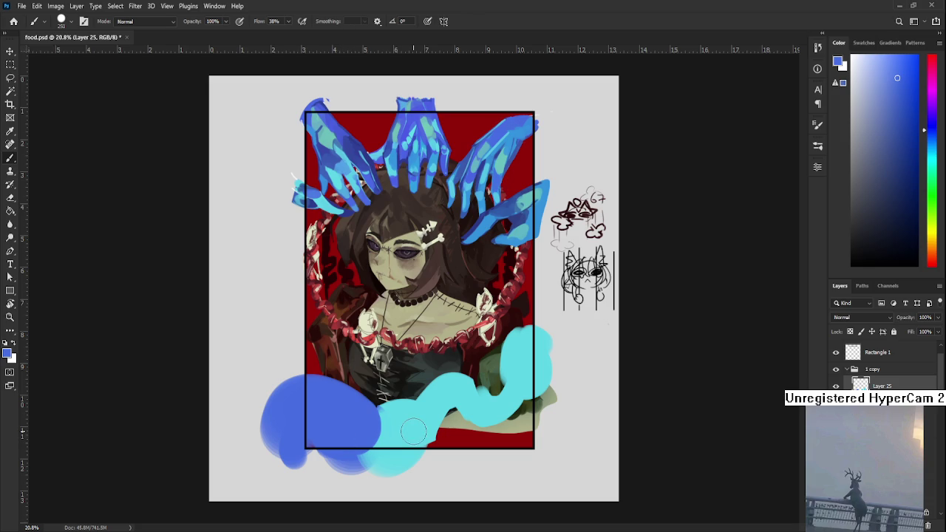
- Brush cyan and blue over each other along their shared edge, then erase a chunk of cyan
left_click(413, 433, "alt")
mouse_move(408, 435)
left_mouse_down()
mouse_move(373, 443)
mouse_move(384, 455)
left_mouse_up()
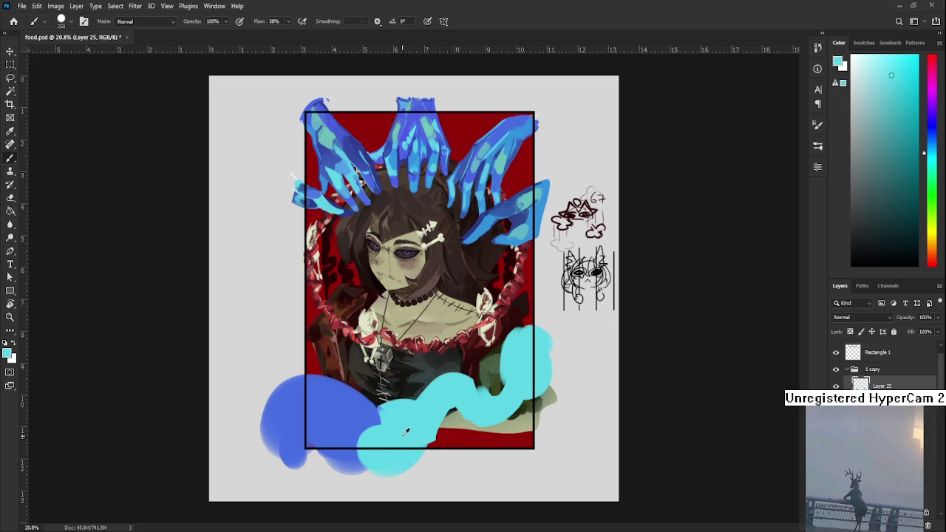
left_click(369, 415, "alt")
left_click_drag(371, 415, 391, 409)
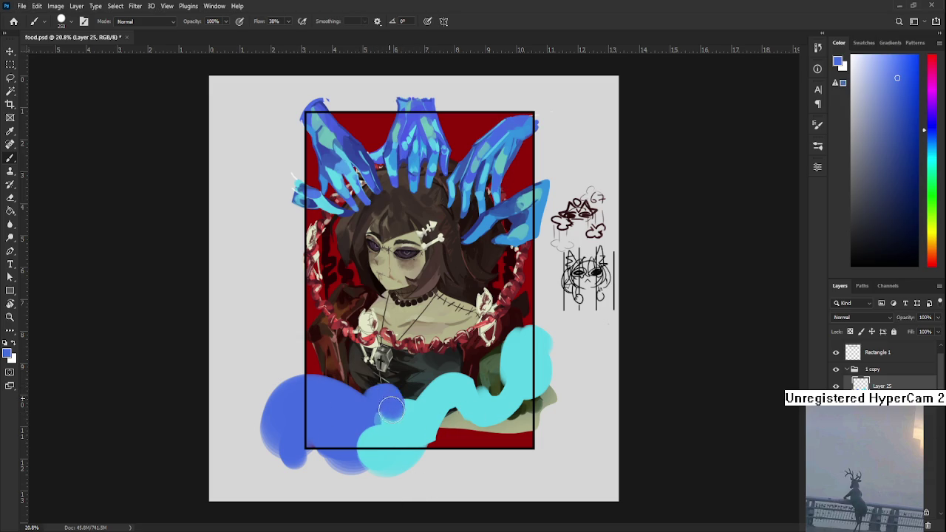
left_click(412, 432, "alt")
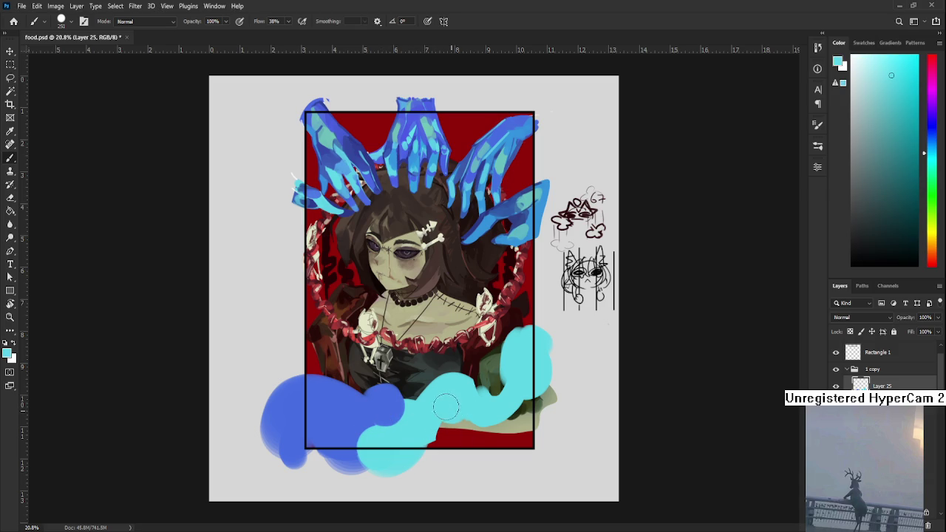
key("e")
left_click_drag(440, 414, 453, 443)
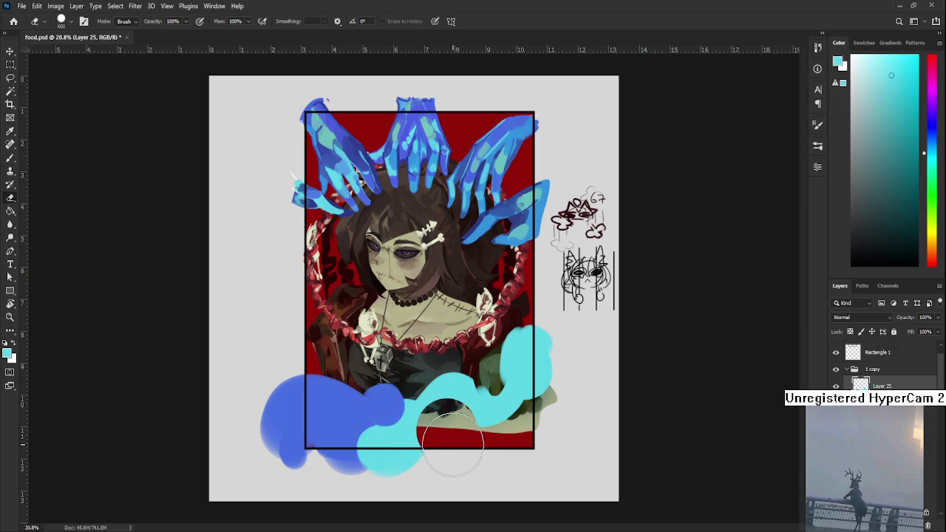
- Undo the eraser stroke on the cyan wave and zoom out to review the image
key("ctrl+z")
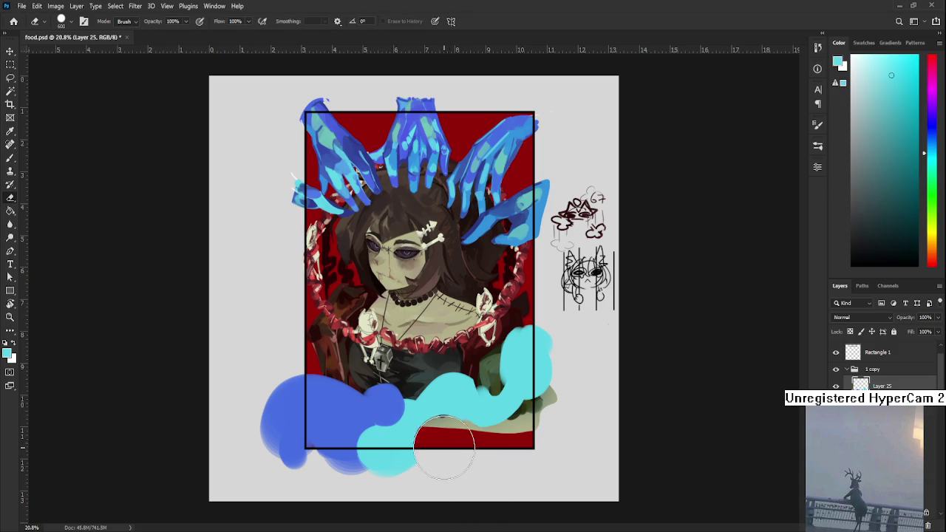
scroll(441, 451, "down", 2)
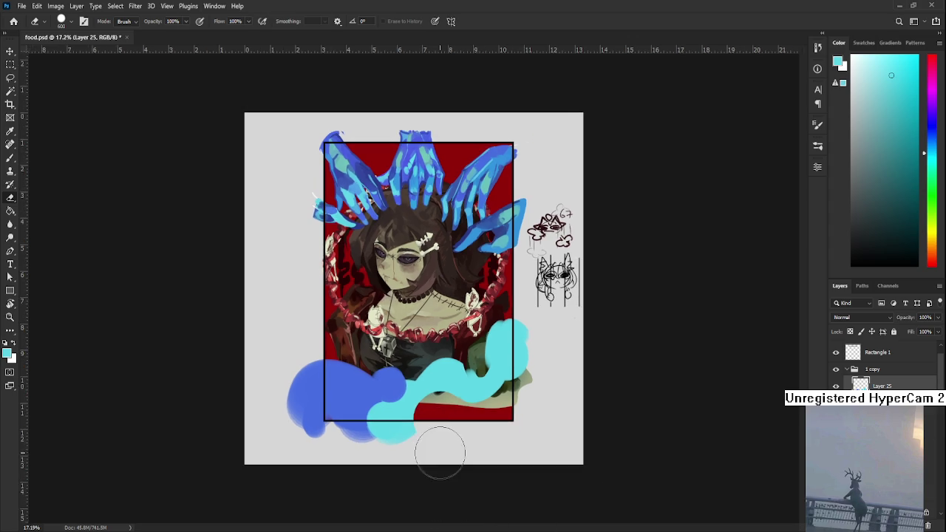
scroll(440, 452, "up", 1)
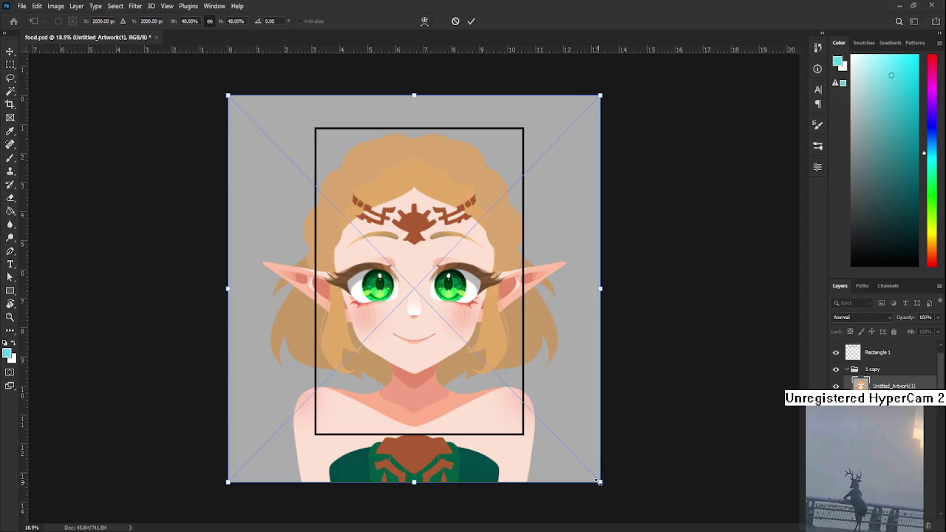
- Commit the shrunken elf-girl portrait's Free Transform inside the red frame, then pick the Eraser
key("Return")
key("e")
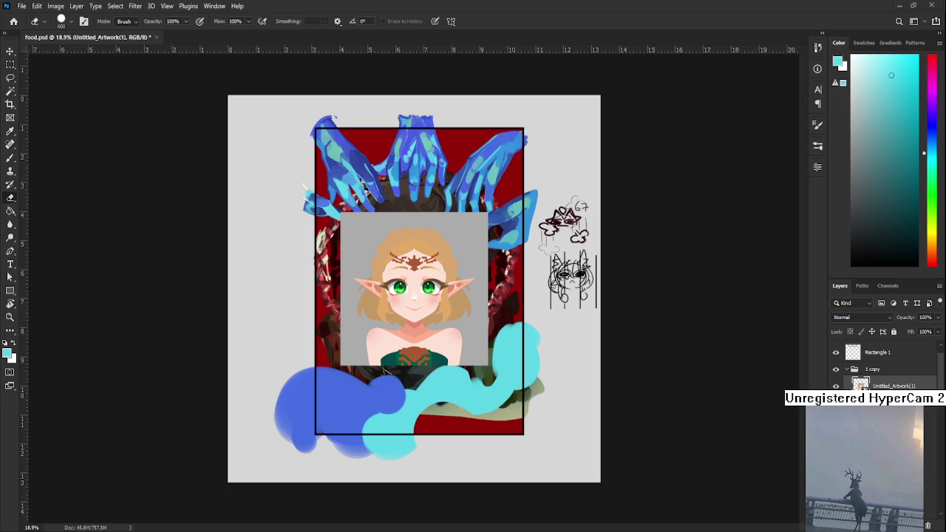
scroll(381, 362, "up", 2)
scroll(377, 351, "up", 2)
scroll(372, 336, "up", 2)
scroll(367, 325, "up", 1)
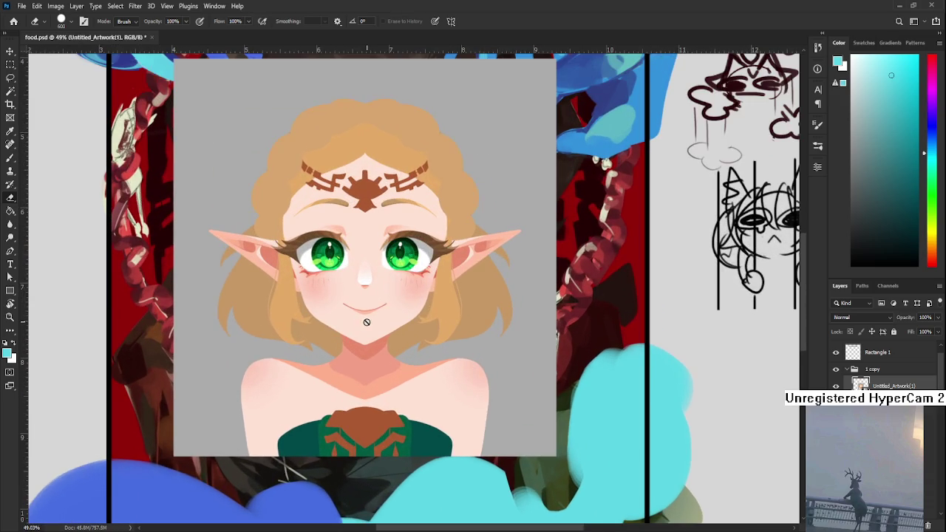
scroll(366, 322, "up", 2)
scroll(342, 272, "up", 1)
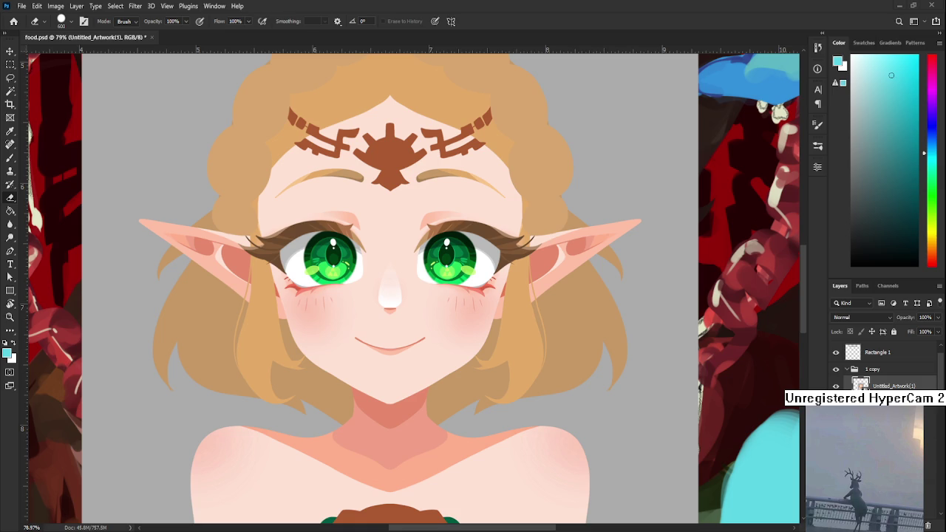
scroll(443, 310, "up", 3)
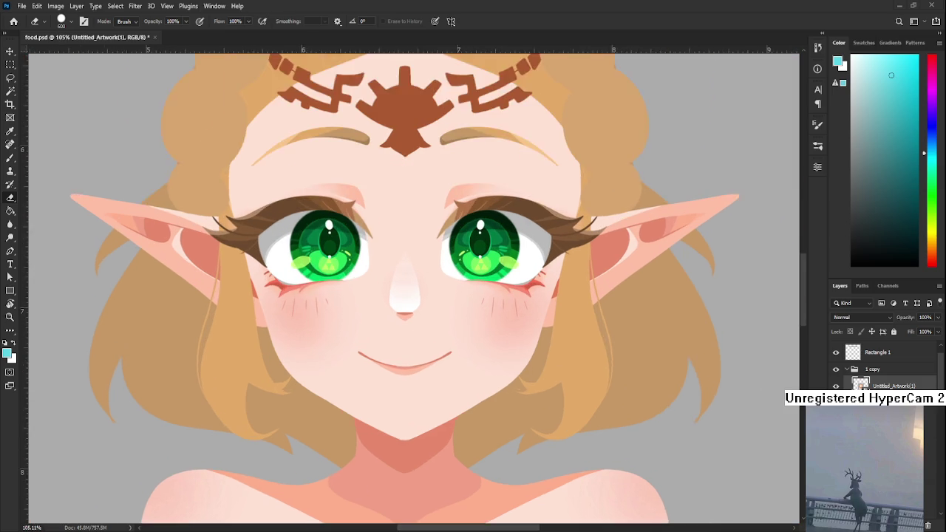
scroll(443, 311, "up", 2)
left_click_drag(503, 300, 503, 348)
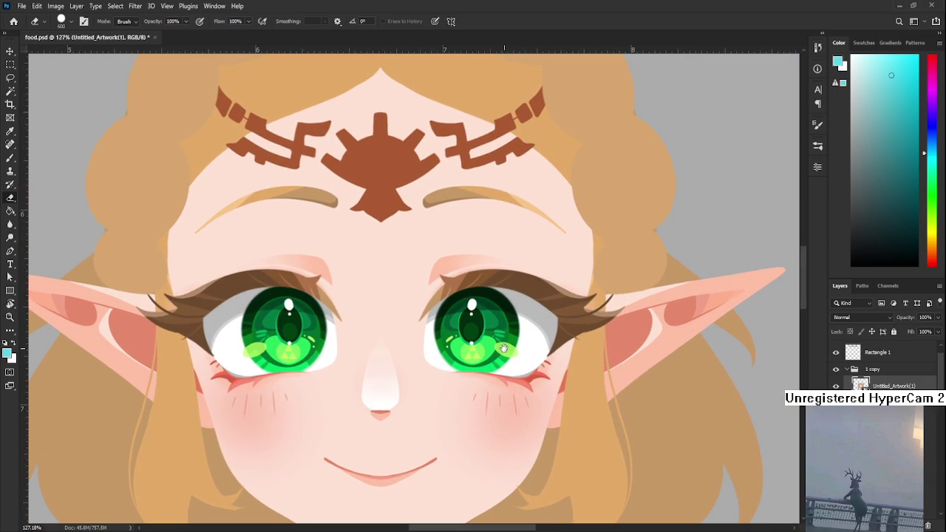
left_click_drag(503, 348, 476, 429)
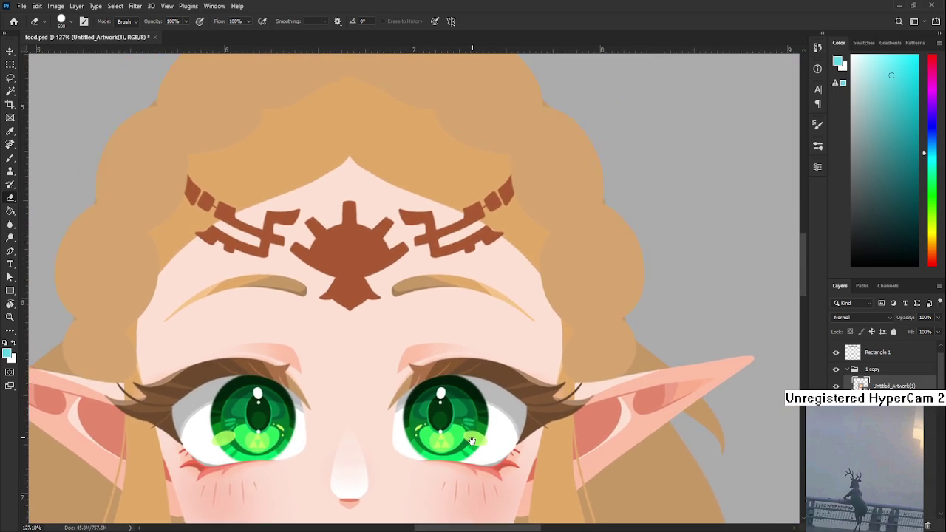
scroll(475, 428, "down", 2)
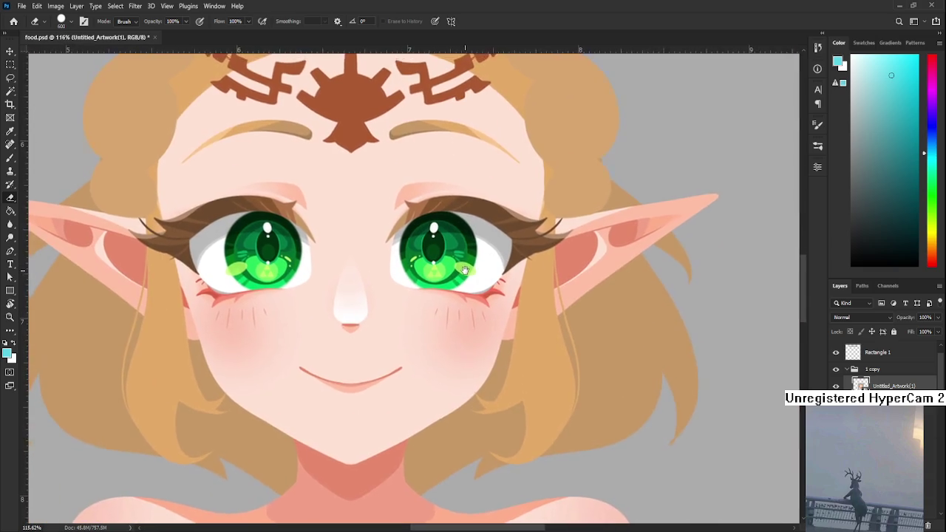
scroll(499, 310, "up", 2)
scroll(502, 318, "down", 2)
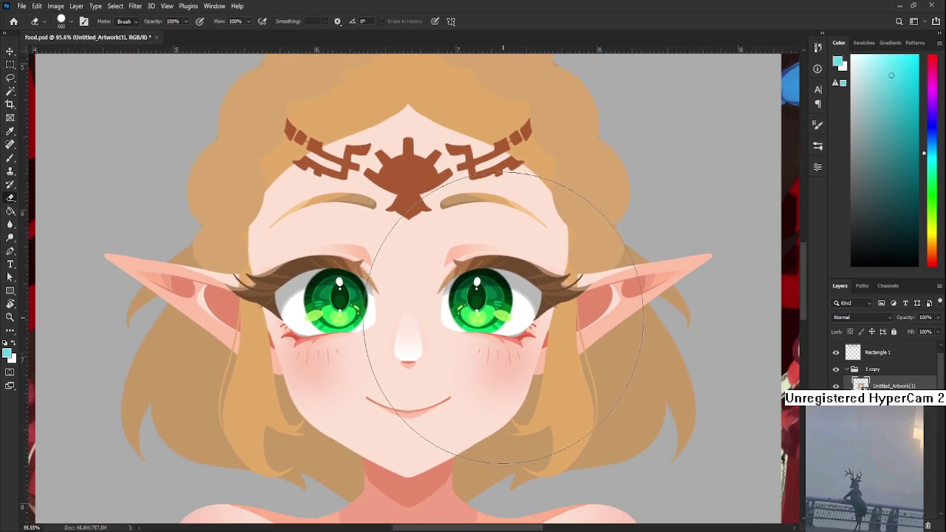
left_click_drag(514, 369, 442, 273)
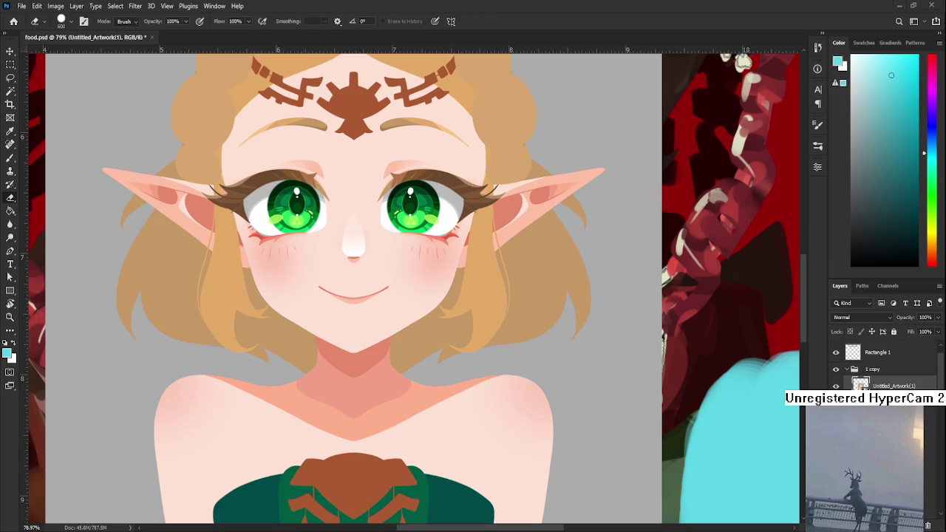
- Delete the elf-girl reference portrait layer to reveal the stitched-girl painting
scroll(377, 418, "down", 3)
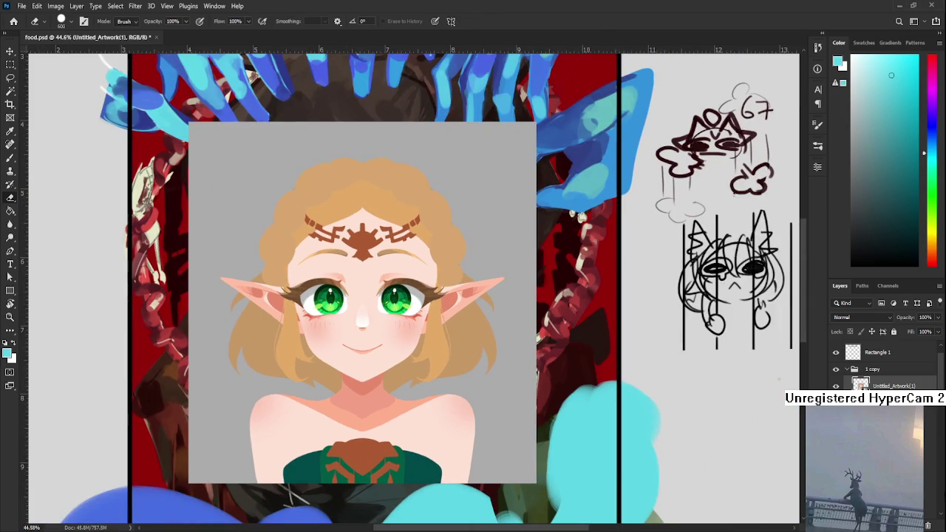
left_click(928, 526)
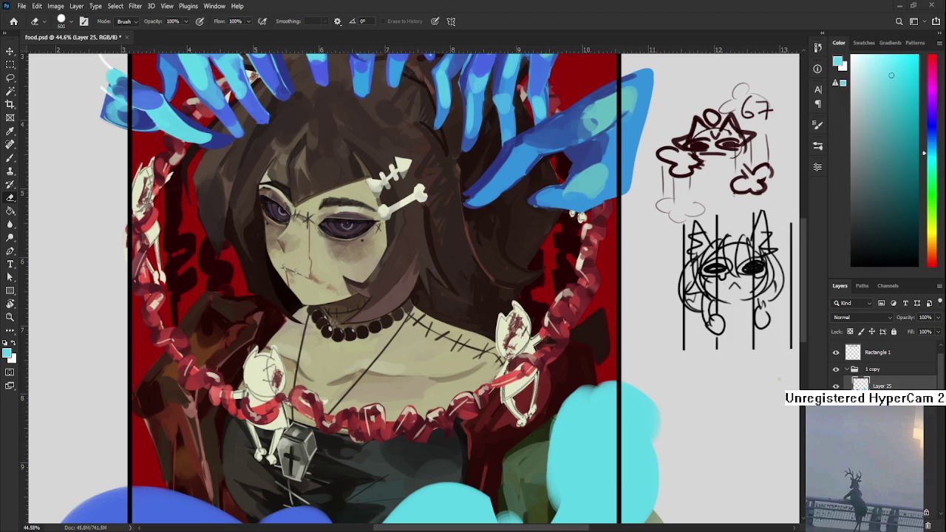
scroll(393, 325, "down", 3)
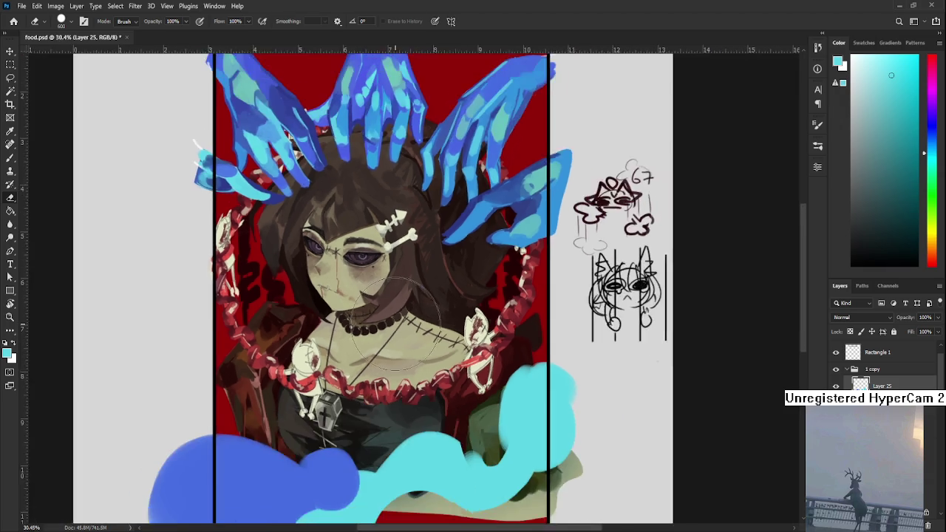
scroll(393, 325, "down", 2)
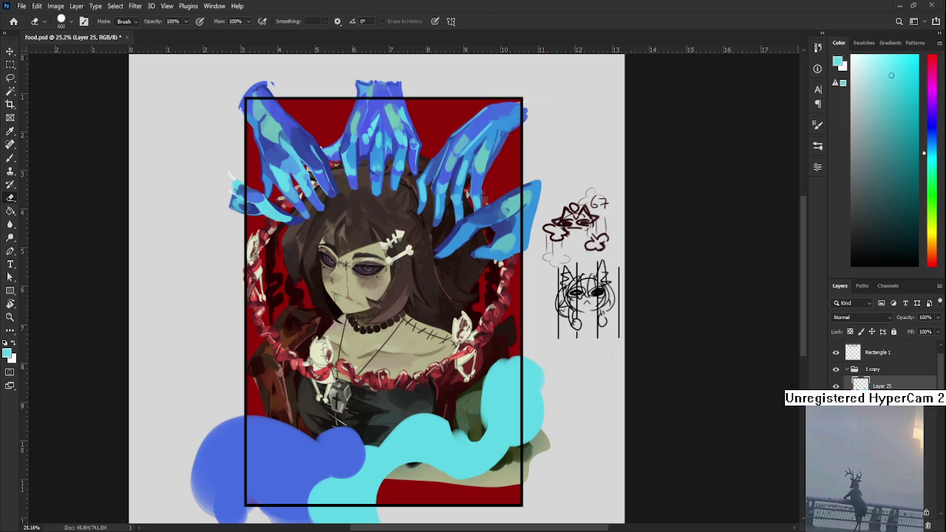
scroll(362, 432, "down", 2)
scroll(300, 321, "up", 2)
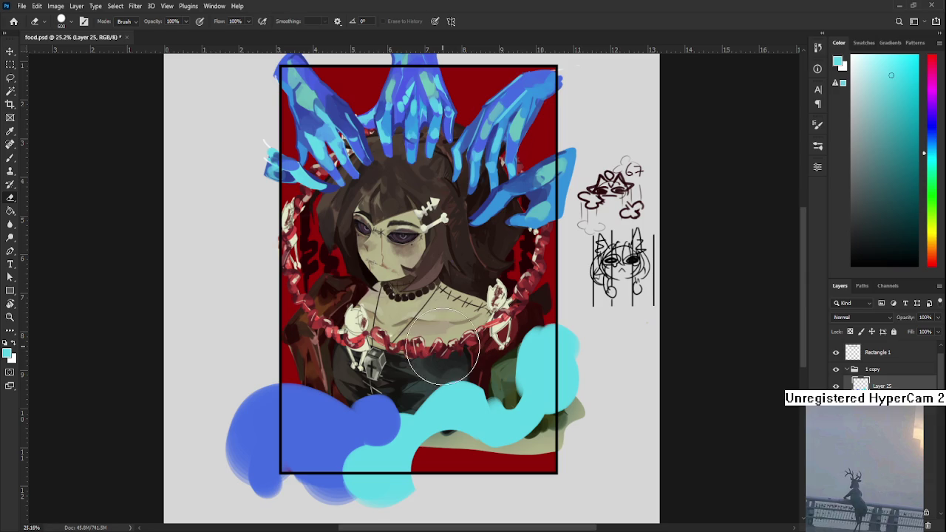
- With the soft brush, extend the cyan ribbon over the olive patch on the right
left_click_drag(484, 369, 367, 356)
key("b")
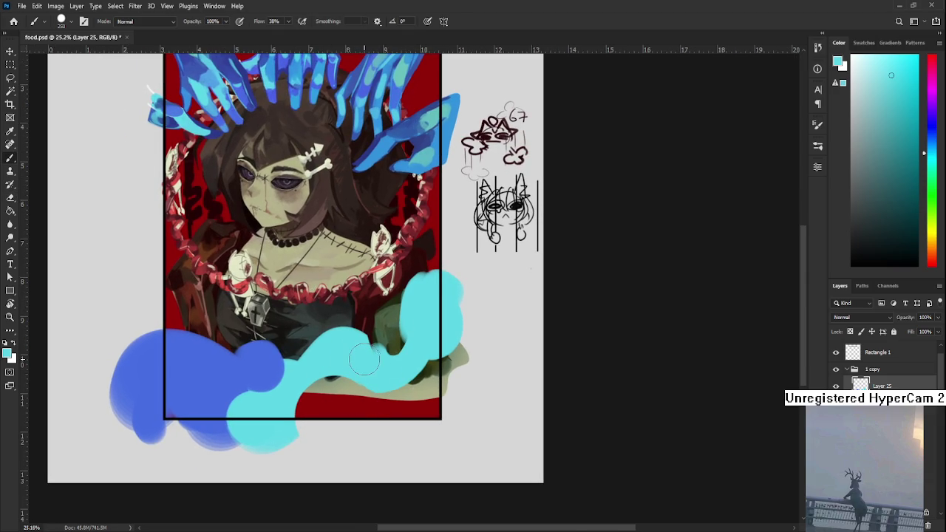
left_click_drag(373, 362, 410, 326)
key("ctrl+z")
left_click_drag(413, 358, 432, 348)
left_click_drag(395, 358, 412, 350)
- Sample blue and cyan, try a teal blob at bottom centre, then lighten its left edge
scroll(414, 355, "up", 3)
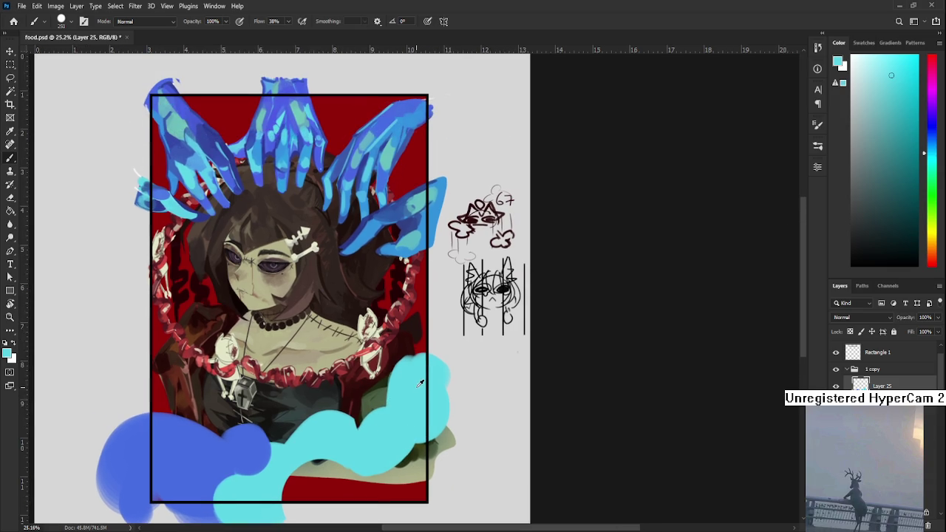
scroll(414, 377, "down", 2)
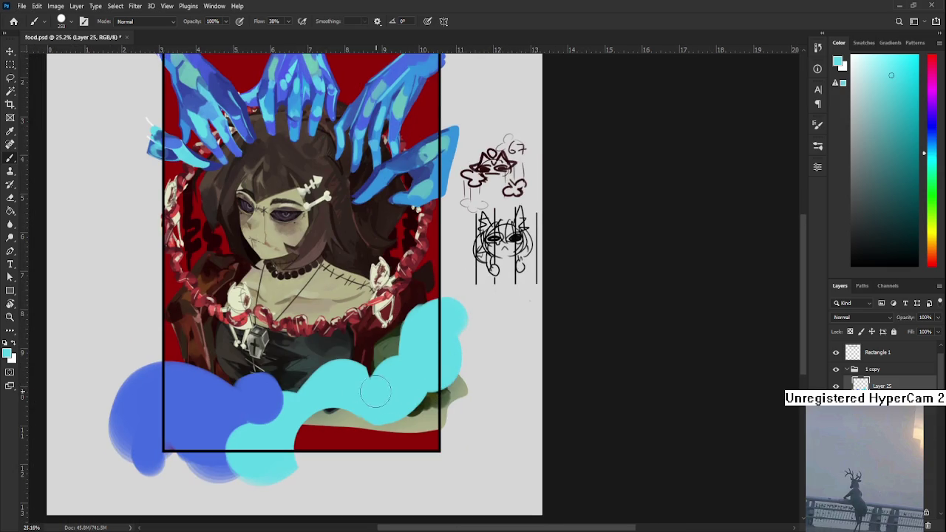
scroll(395, 390, "up", 2)
scroll(395, 390, "left", 2)
left_click(390, 152, "alt")
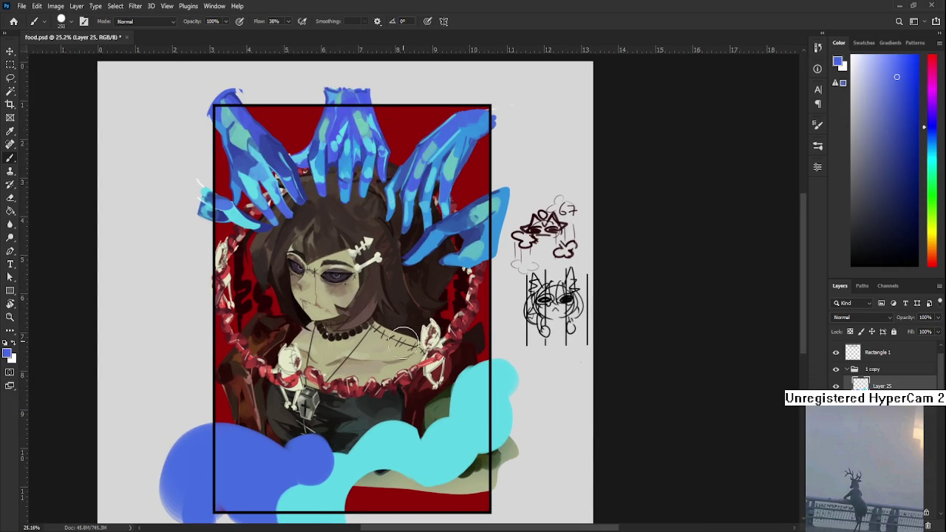
scroll(369, 362, "down", 3)
scroll(369, 355, "up", 1)
scroll(370, 295, "up", 2)
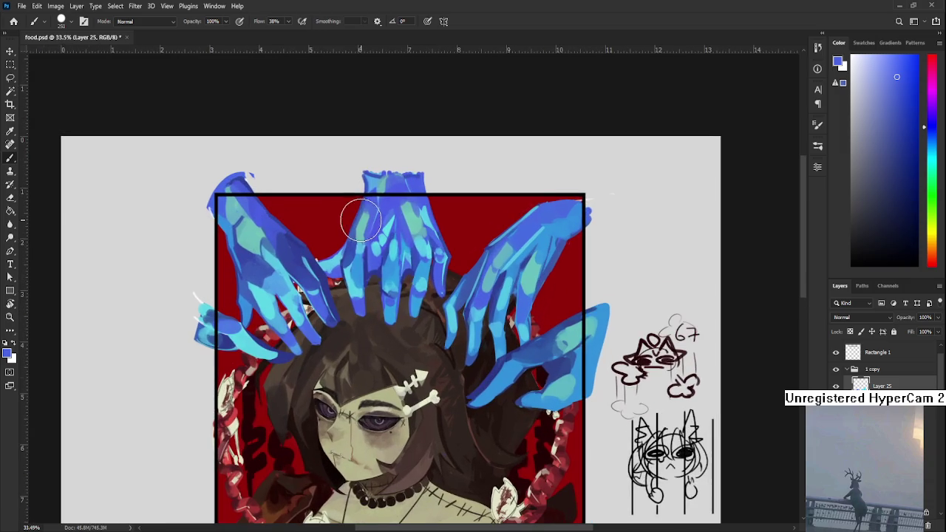
left_click(364, 231, "alt")
mouse_move(414, 436)
left_mouse_down()
mouse_move(414, 462)
mouse_move(439, 473)
mouse_move(422, 449)
mouse_move(369, 487)
left_mouse_up()
key("ctrl+z")
key("ctrl+z")
left_click(409, 390, "alt")
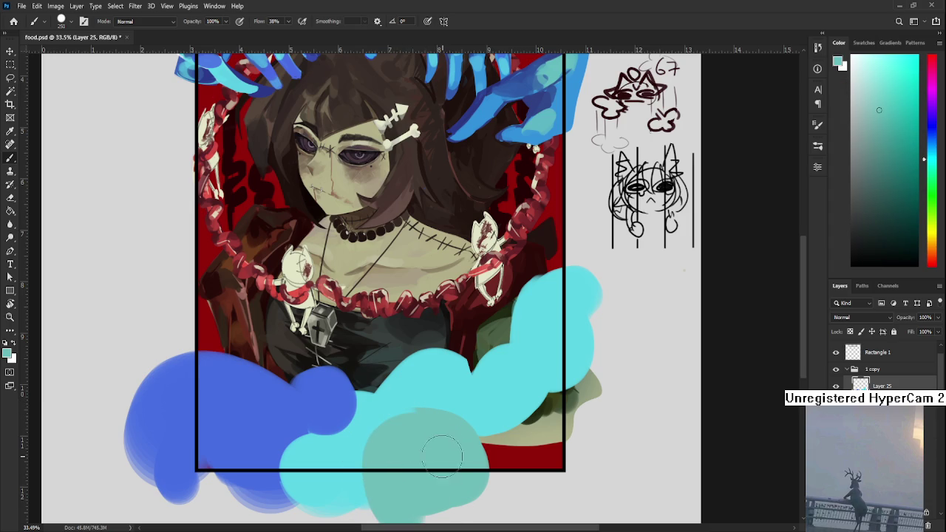
- Paint light cyan over the teal blob's left side and soften the teal-cyan boundary
left_click_drag(450, 476, 407, 363)
left_click(351, 305, "alt")
mouse_move(351, 306)
left_mouse_down()
mouse_move(337, 332)
mouse_move(379, 319)
mouse_move(409, 337)
left_mouse_up()
left_click(384, 305, "alt")
left_click(355, 321, "alt")
left_click_drag(354, 321, 411, 363)
left_click(401, 340, "alt")
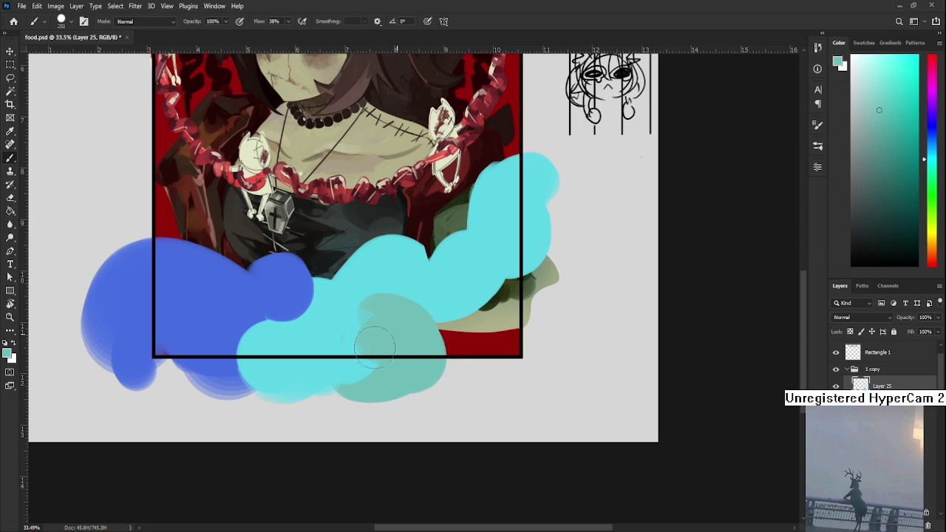
left_click(344, 329, "alt")
mouse_move(349, 309)
left_mouse_down()
mouse_move(343, 329)
mouse_move(369, 331)
left_mouse_up()
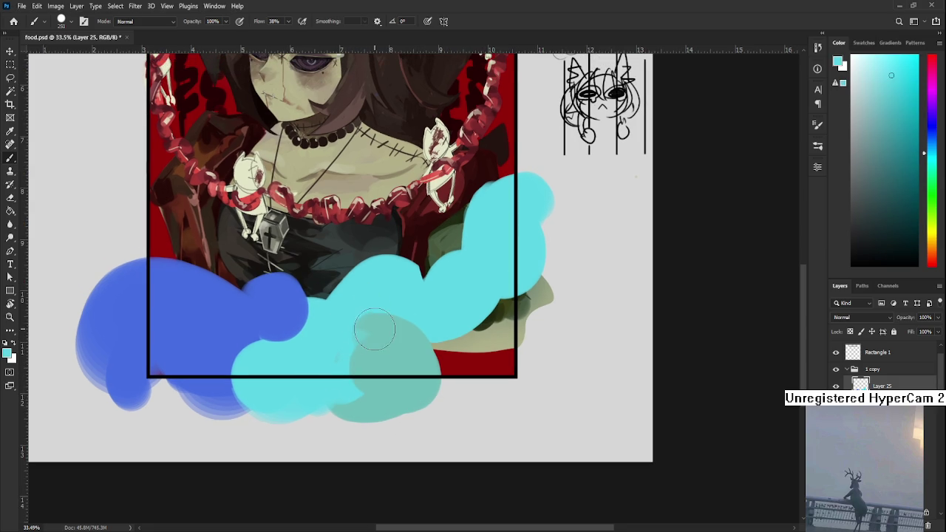
- Resize the brush between 500 and 200 while sampling duller and brighter cyan shades
key("bracketright")
left_click_drag(391, 344, 371, 365)
left_click(392, 363, "alt")
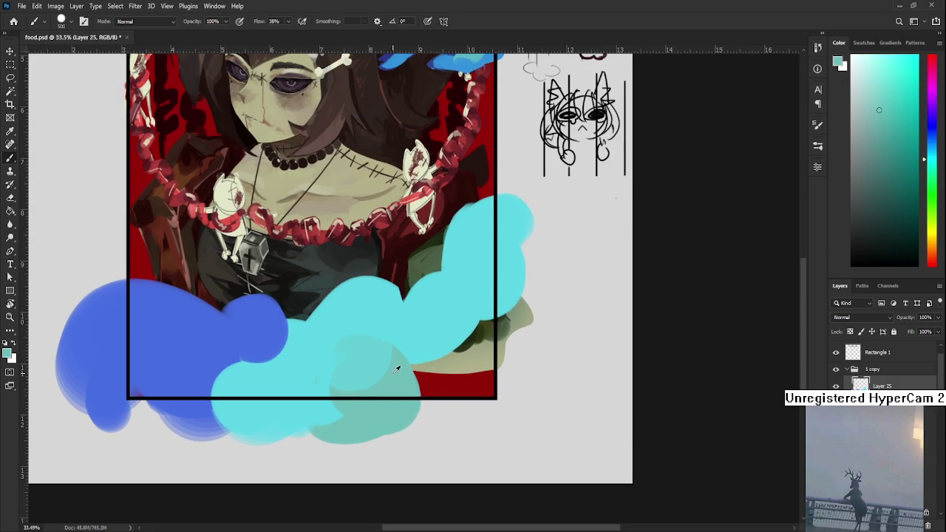
key("bracketleft")
key("bracketleft")
key("bracketleft")
key("bracketleft")
left_click(356, 316, "alt")
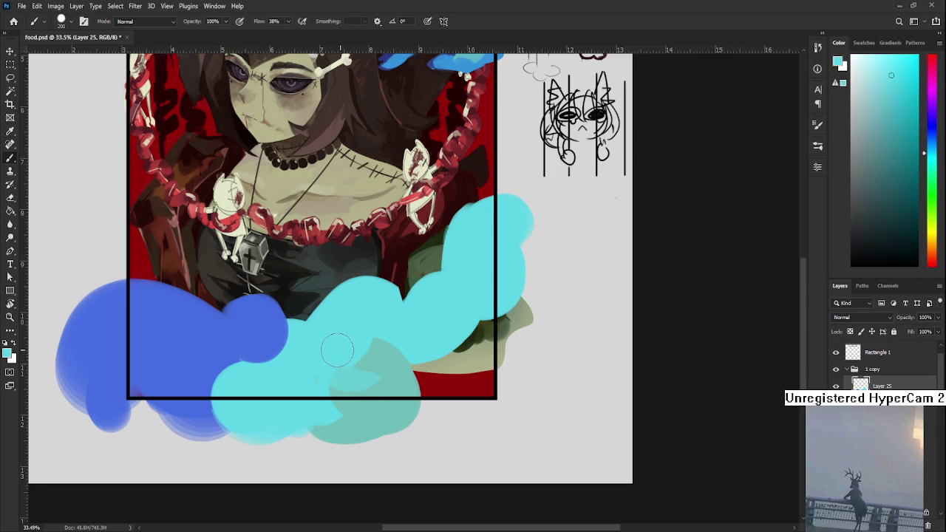
left_click_drag(357, 370, 347, 347)
left_click(347, 347, "alt")
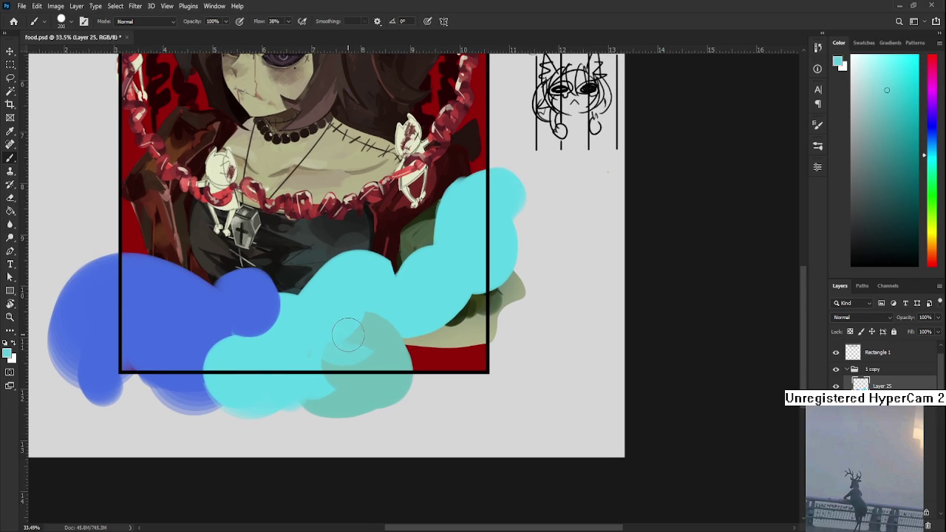
left_click(333, 313, "alt")
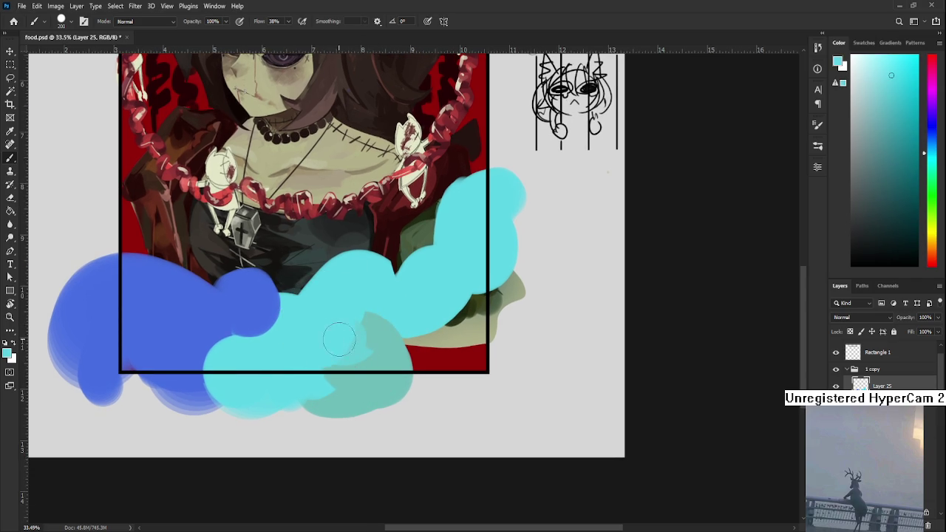
- Repaint the grey-green patch at the bottom in muted teal with small dabs
left_click_drag(345, 319, 342, 360)
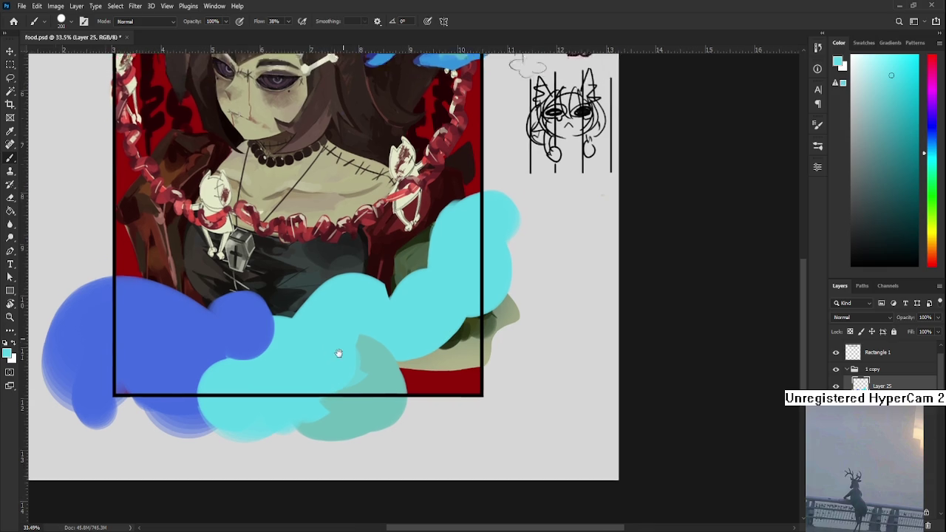
mouse_move(370, 389)
left_mouse_down()
mouse_move(366, 414)
mouse_move(373, 365)
mouse_move(371, 388)
mouse_move(359, 380)
mouse_move(376, 401)
mouse_move(356, 368)
mouse_move(369, 390)
mouse_move(404, 405)
left_mouse_up()
left_click(351, 418, "alt")
left_click(364, 416, "alt")
left_click(380, 377, "alt")
left_click(366, 410, "alt")
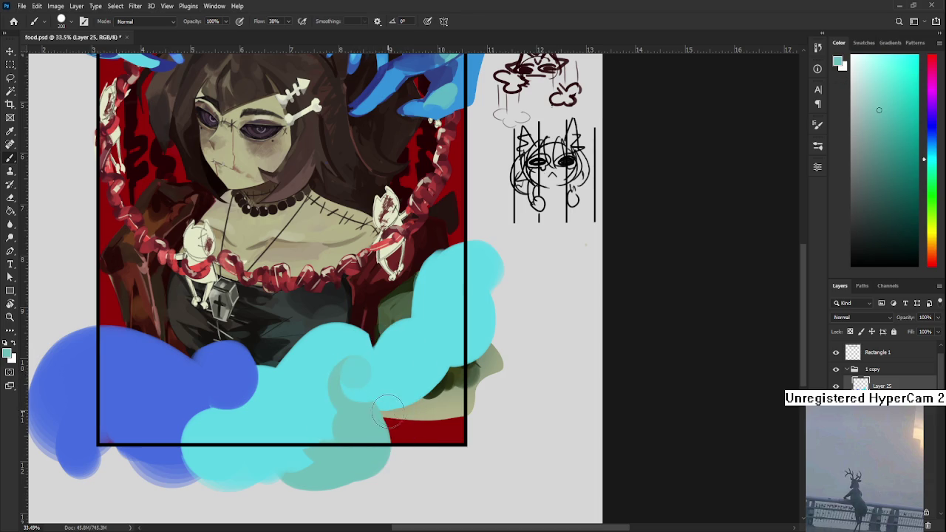
scroll(385, 411, "down", 3)
scroll(433, 399, "up", 3)
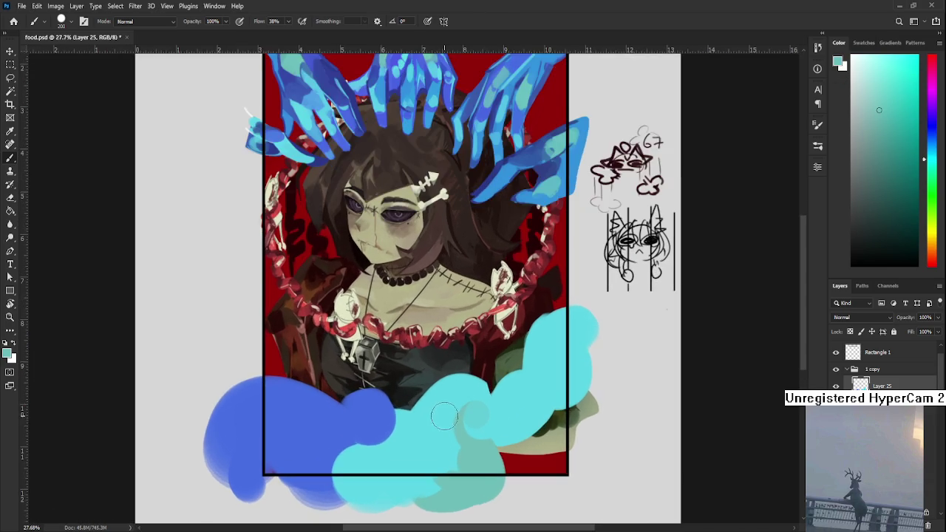
- Sample the ribbon's bright cyan as the foreground colour and zoom out
scroll(387, 425, "right", 2)
left_click(402, 399, "alt")
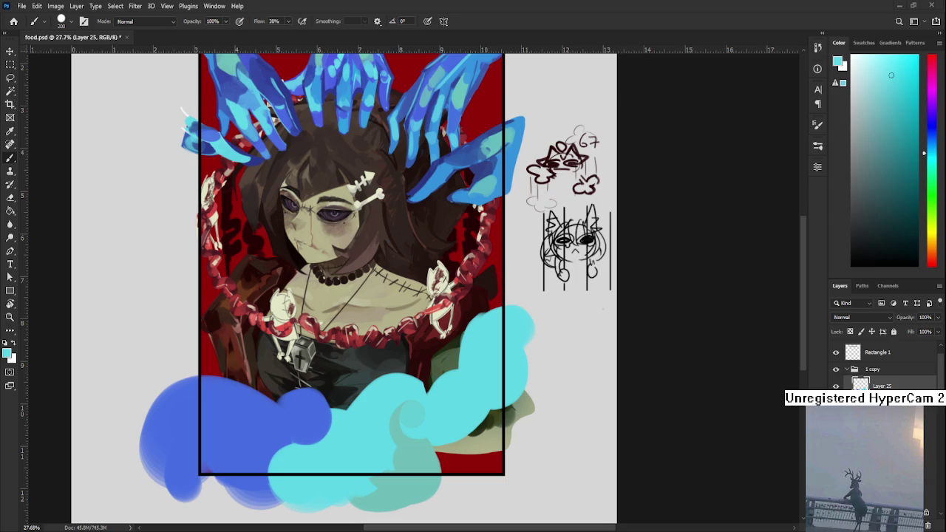
scroll(456, 377, "down", 2)
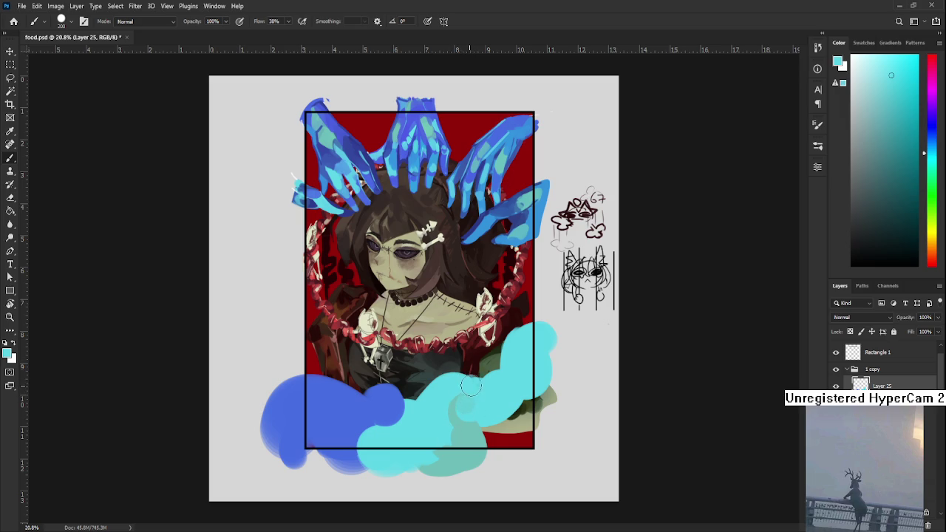
- Reshape the teal patch with cyan, then test and undo blue strokes over the cyan ribbon
left_click_drag(478, 403, 417, 382)
left_click(398, 405, "alt")
left_click_drag(410, 399, 399, 450)
key("ctrl+z")
left_click_drag(410, 397, 408, 421)
key("ctrl+z")
key("ctrl+shift+z")
key("ctrl+z")
key("ctrl+shift+z")
key("ctrl+z")
key("ctrl+shift+z")
key("ctrl+z")
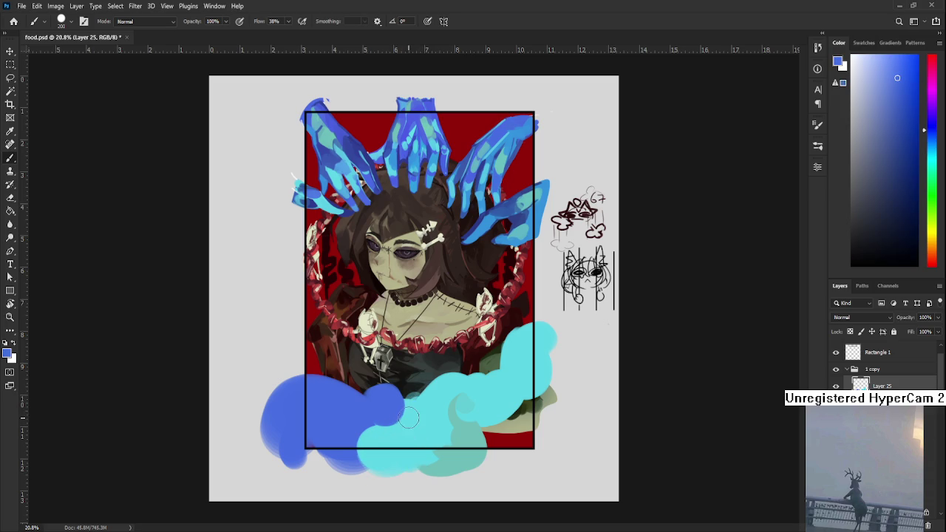
- Paint cyan over the blue at the bottom of the ribbons
left_click(399, 436, "alt")
left_click_drag(410, 432, 376, 473)
key("ctrl+z")
left_click_drag(410, 436, 362, 458)
key("ctrl+z")
left_click_drag(414, 433, 384, 469)
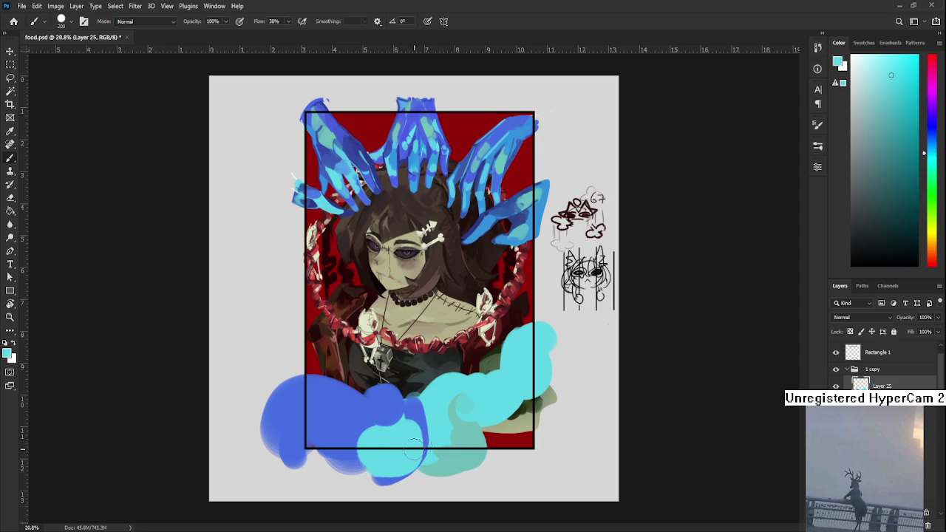
scroll(430, 397, "down", 1, "alt")
- Dab medium blue over part of the cyan with the brush shrunk to 250
left_click(421, 387, "alt")
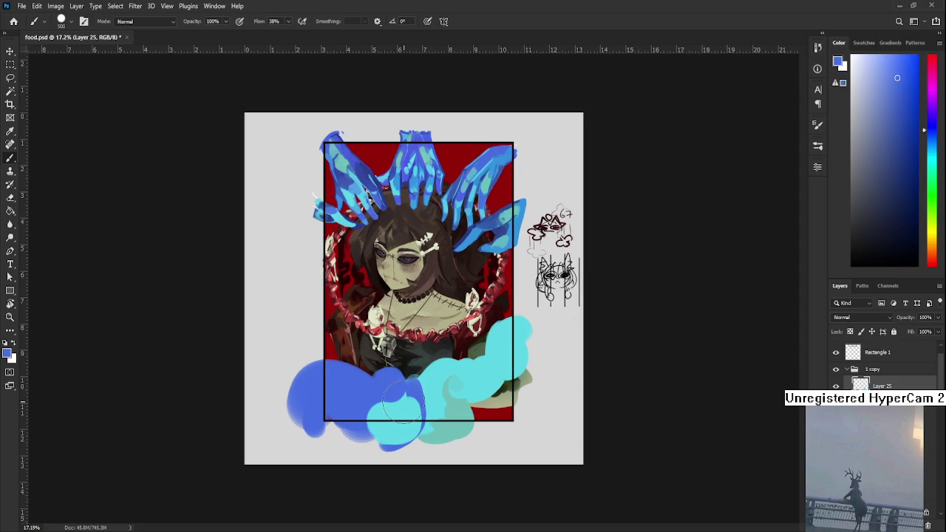
key("ctrl+z")
key("bracketleft")
key("bracketleft")
key("bracketleft")
mouse_move(393, 382)
left_mouse_down()
mouse_move(399, 410)
mouse_move(413, 396)
left_mouse_up()
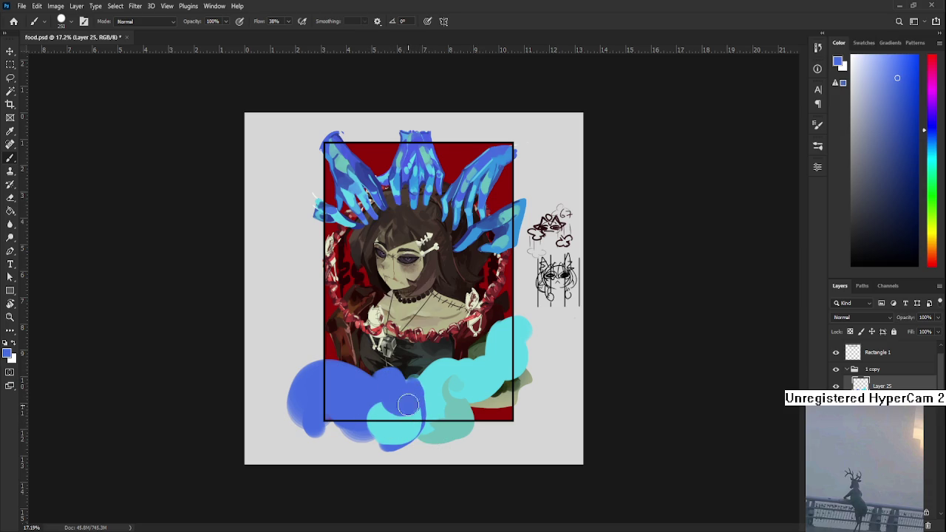
scroll(413, 396, "up", 1)
- Sample the hands' dark blue and paint a solid dark-blue oval at the lower right
left_click(509, 421, "alt")
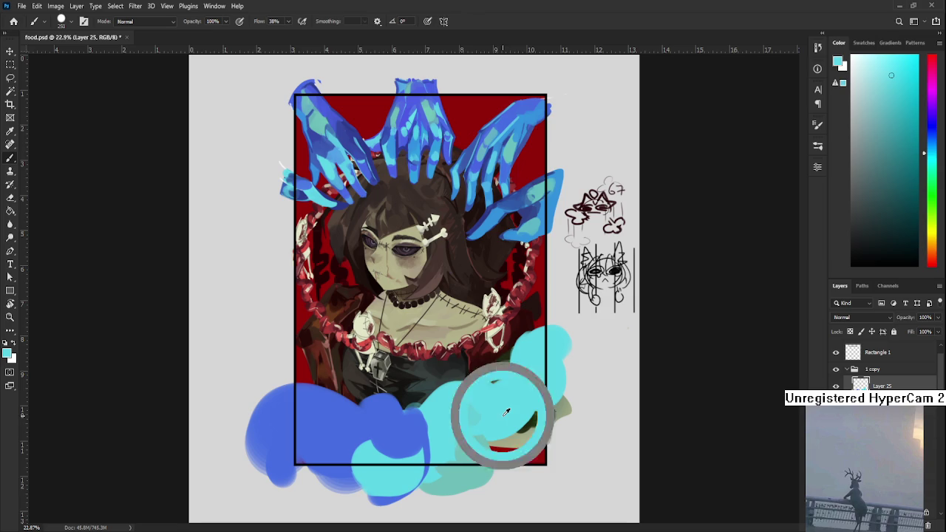
left_click(325, 119, "alt")
left_click(305, 130, "alt")
left_click(369, 138, "alt")
left_click_drag(512, 404, 528, 443)
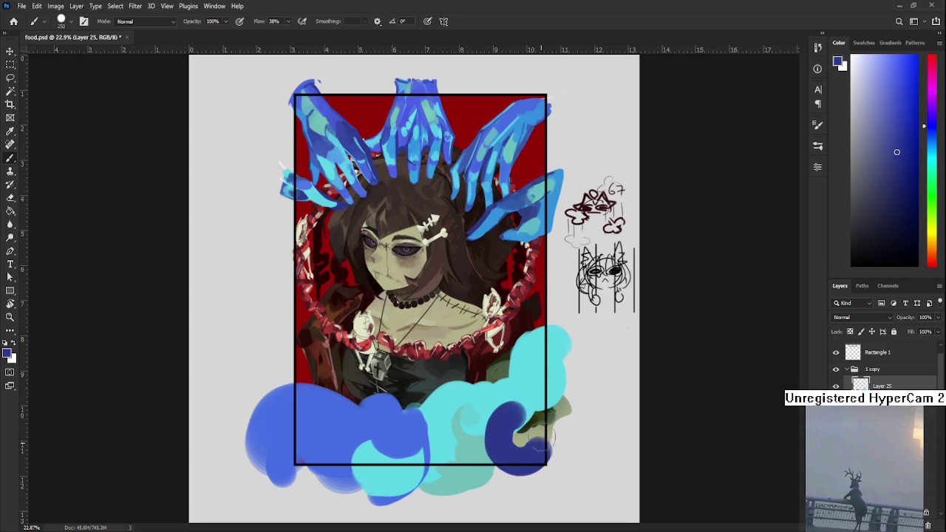
key("ctrl+z")
mouse_move(538, 405)
left_mouse_down()
mouse_move(529, 456)
mouse_move(539, 403)
left_mouse_up()
key("ctrl+z")
key("ctrl+z")
mouse_move(509, 484)
left_mouse_down()
mouse_move(531, 405)
mouse_move(510, 480)
mouse_move(531, 407)
mouse_move(528, 468)
left_mouse_up()
- Erase the oval's overflow and fill the dark-blue crescent into a solid oval
key("ctrl+z")
key("ctrl+z")
mouse_move(510, 424)
left_mouse_down()
mouse_move(519, 423)
mouse_move(566, 473)
mouse_move(532, 472)
left_mouse_up()
key("e")
key("ctrl+z")
key("b")
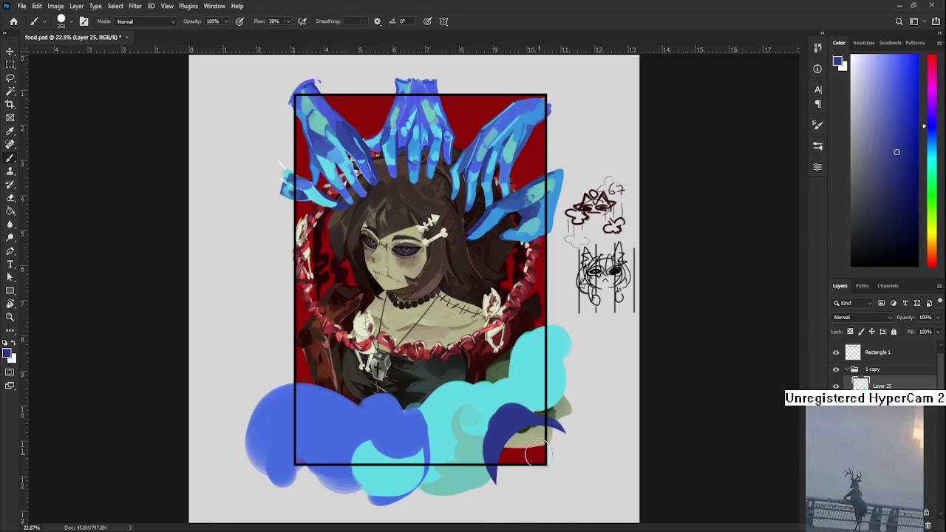
left_click_drag(532, 429, 517, 466)
- Paint cyan over most of the dark-blue oval, leaving a dark accent beneath the clouds
left_click(507, 411, "alt")
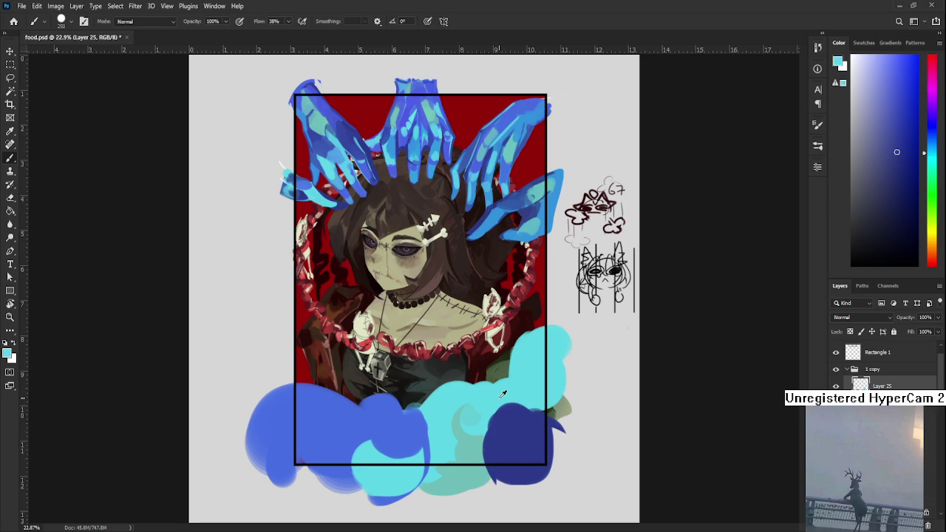
left_click_drag(491, 406, 515, 429)
left_click(517, 452, "alt")
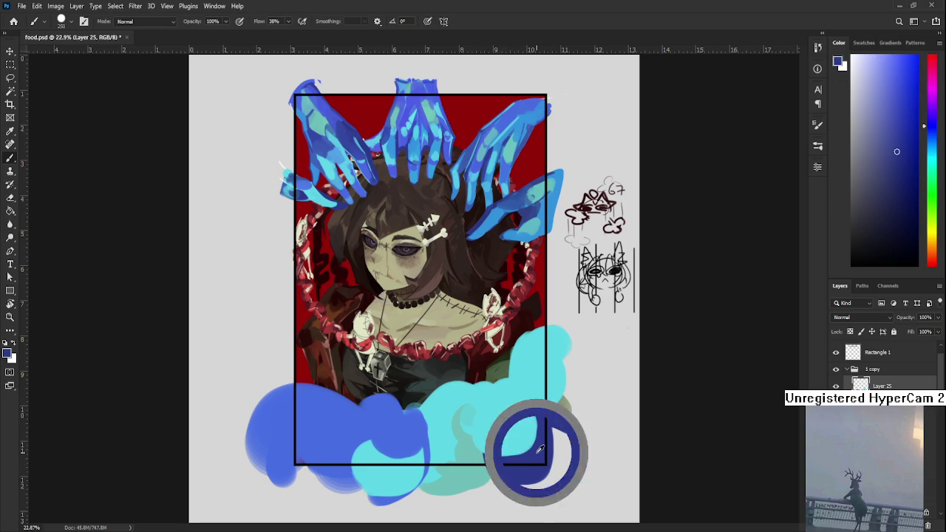
left_click(526, 450, "alt")
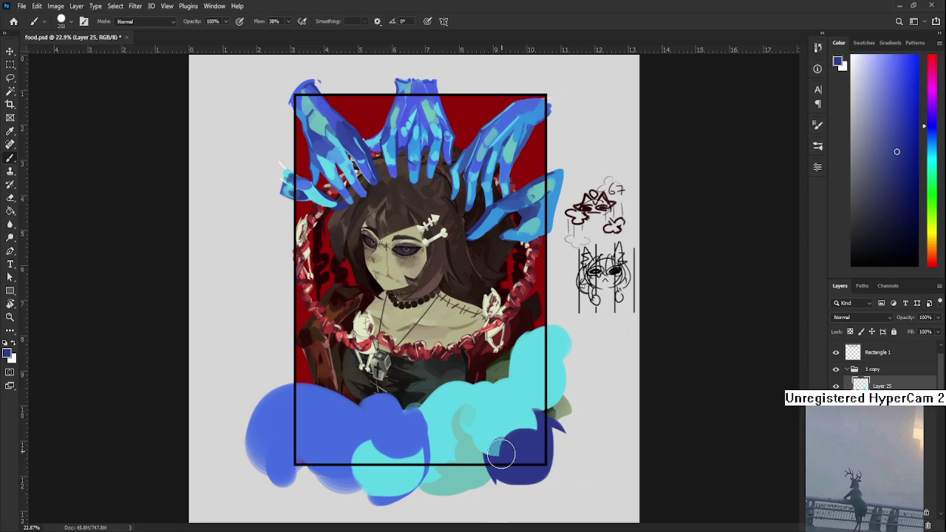
left_click(491, 412, "alt")
mouse_move(484, 414)
left_mouse_down()
mouse_move(500, 440)
mouse_move(484, 458)
left_mouse_up()
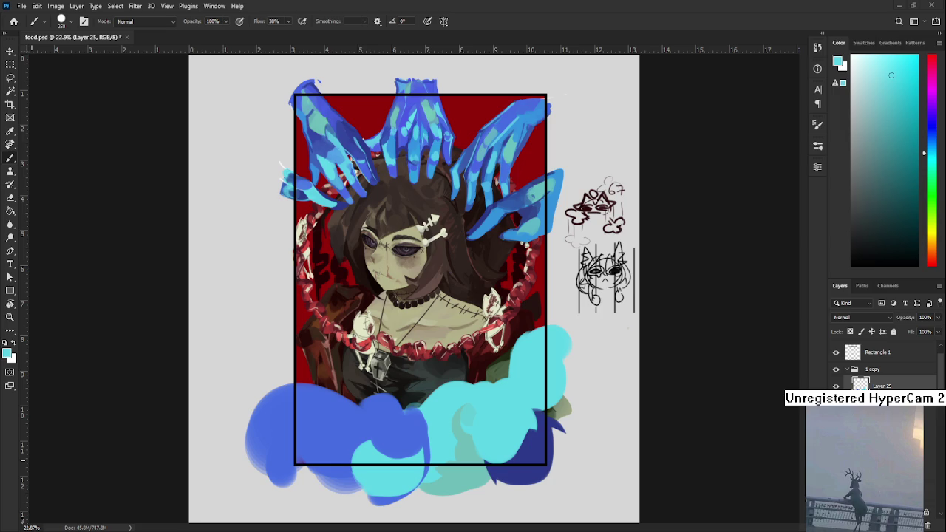
scroll(443, 362, "down", 2)
scroll(443, 362, "up", 2)
scroll(443, 369, "up", 1)
left_click_drag(443, 369, 402, 364)
scroll(402, 364, "down", 2)
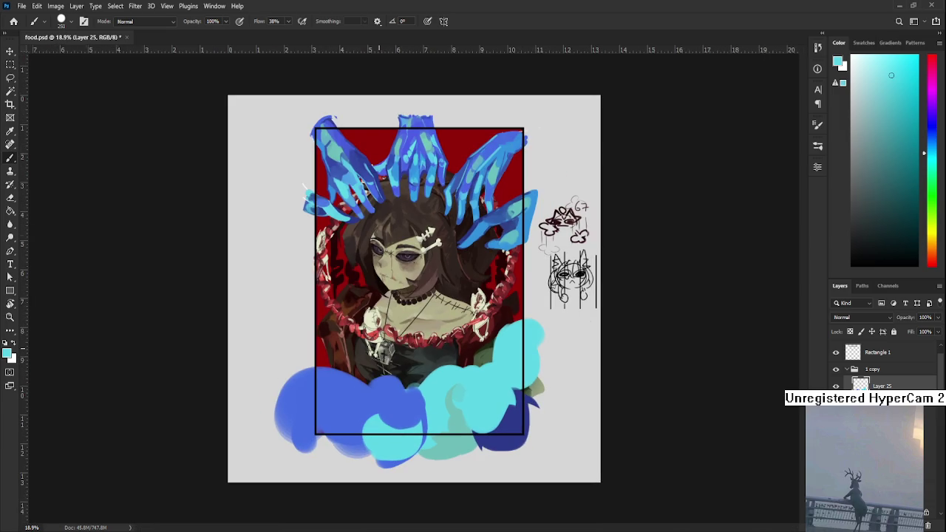
- Sample medium blue and brush it along the lower-right cloud edge
left_click(411, 401, "alt")
mouse_move(412, 401)
left_mouse_down()
mouse_move(401, 383)
mouse_move(414, 395)
left_mouse_up()
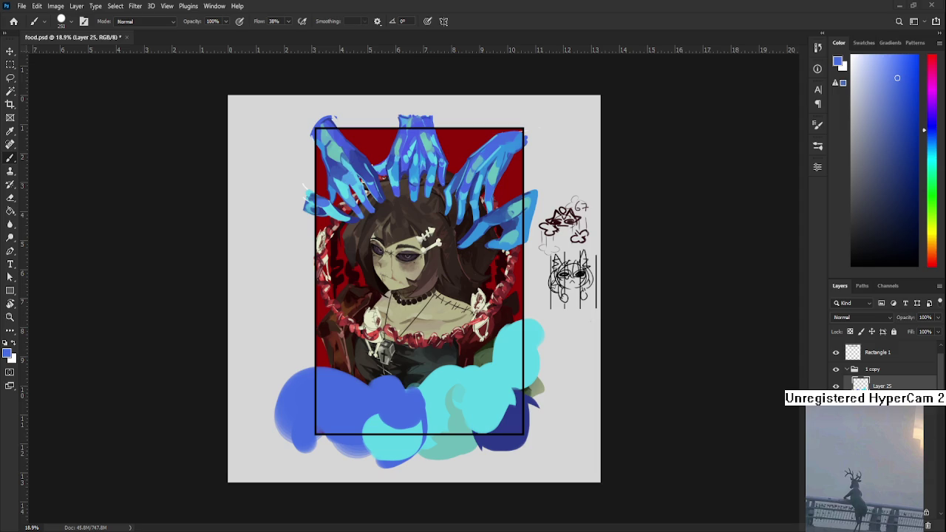
scroll(441, 357, "up", 2)
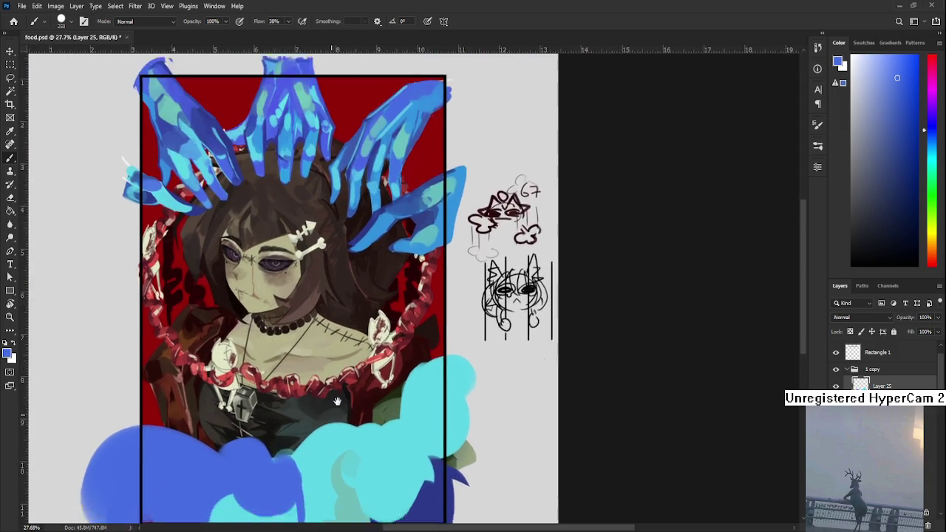
- Extend the medium-blue left cloud over the bottom-centre cyan
scroll(359, 397, "up", 1)
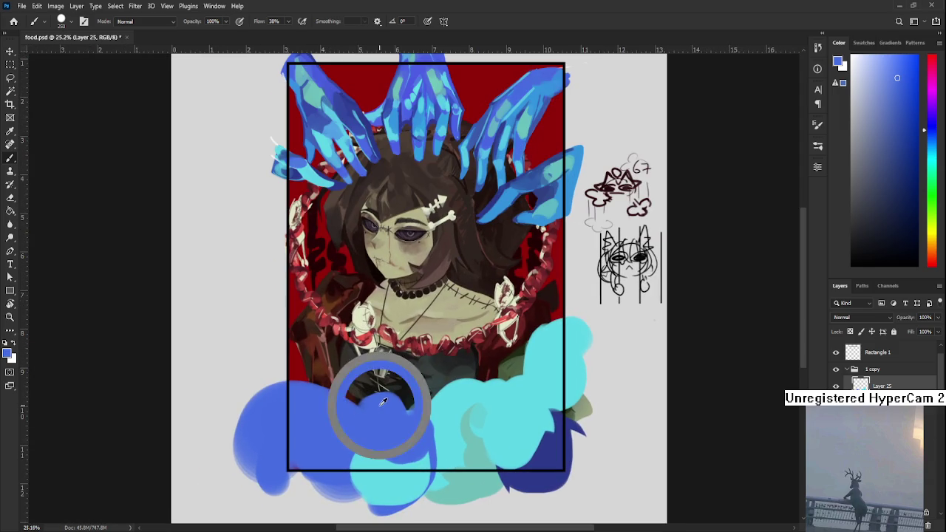
left_click(392, 411, "alt")
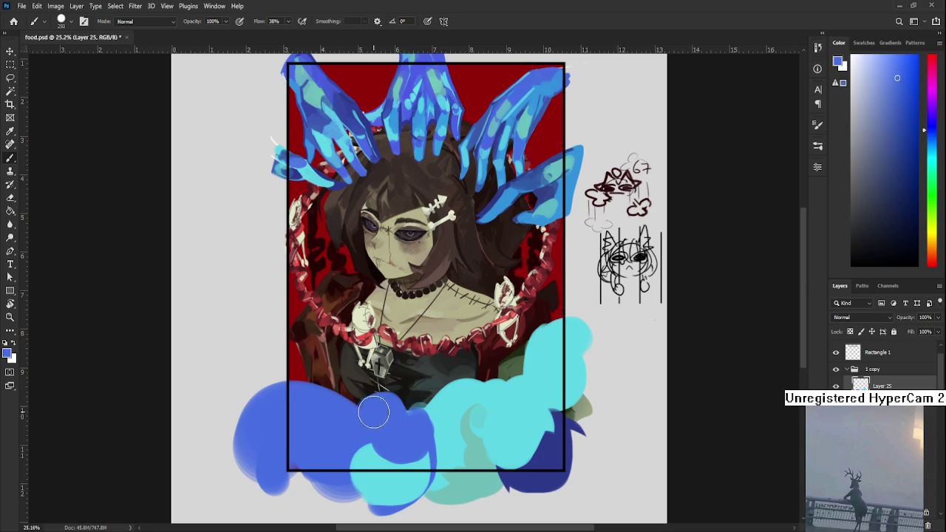
mouse_move(391, 430)
left_mouse_down()
mouse_move(395, 407)
mouse_move(369, 433)
left_mouse_up()
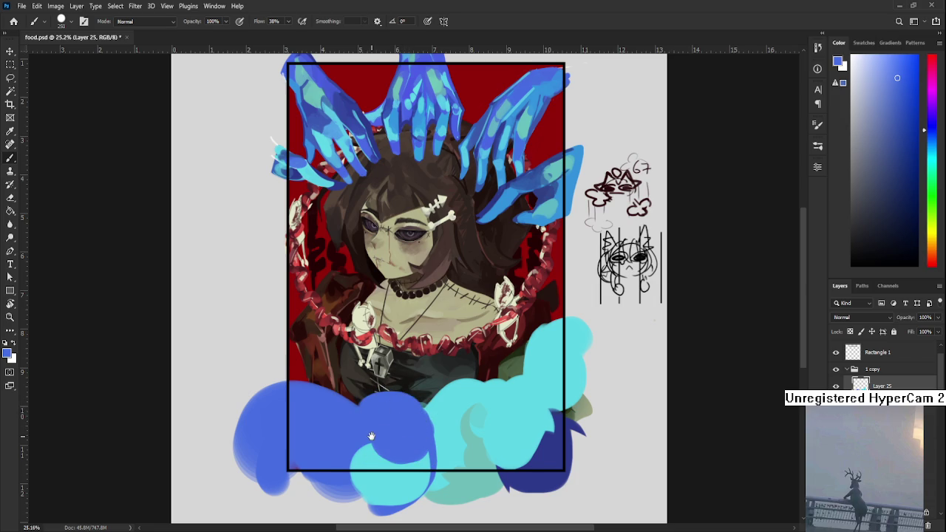
- Paint sampled dark navy into the lower-right clouds
scroll(345, 426, "down", 1)
left_click(526, 446, "alt")
left_click_drag(549, 444, 576, 417)
left_click_drag(517, 444, 561, 465)
- Try larger dark-navy shading strokes on the left blue cloud, undoing the rejected ones
left_click(539, 433, "alt")
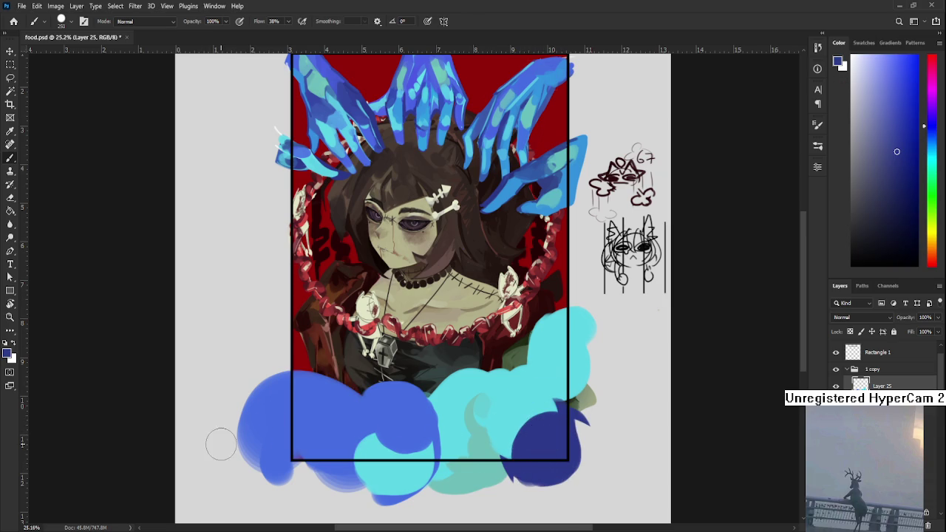
key("bracketright")
key("bracketright")
key("bracketright")
key("bracketright")
key("bracketright")
key("bracketright")
left_click_drag(285, 402, 313, 426)
key("ctrl+z")
key("ctrl+shift+z")
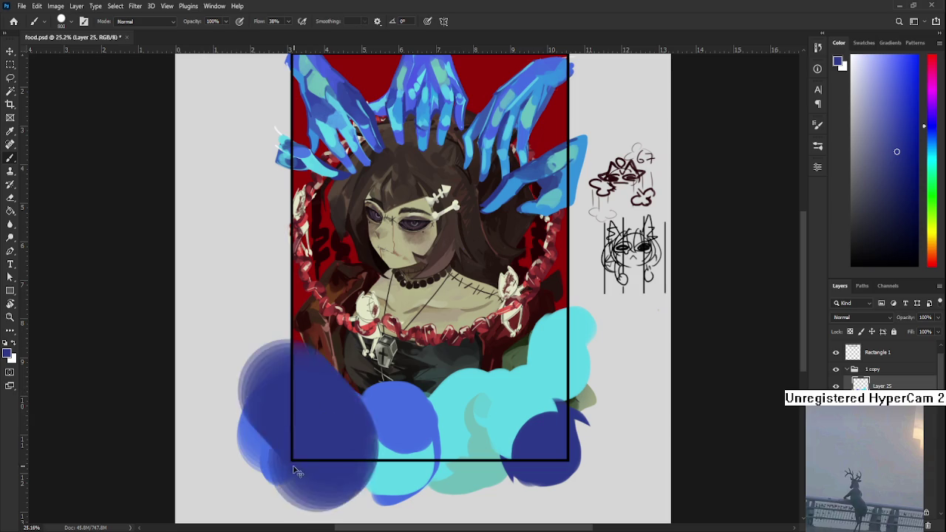
key("ctrl+z")
key("bracketright")
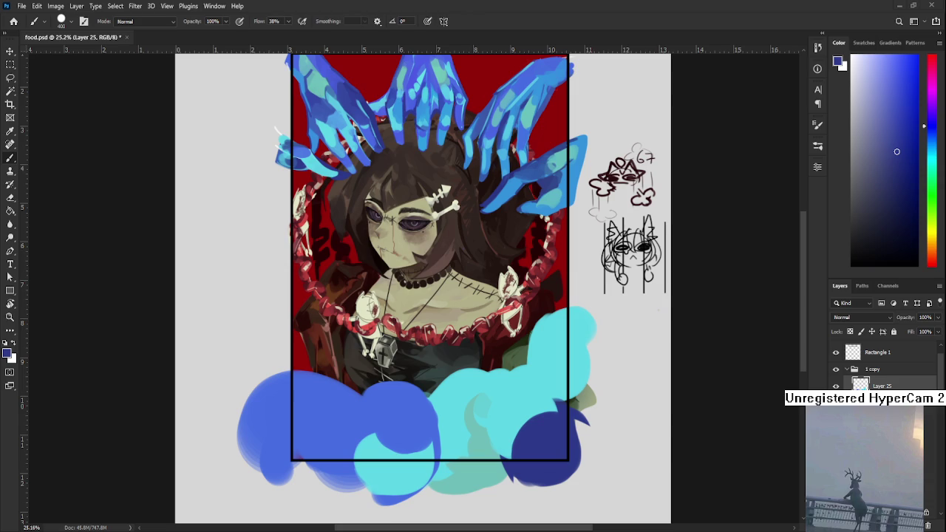
mouse_move(281, 385)
left_mouse_down()
mouse_move(312, 405)
mouse_move(289, 435)
left_mouse_up()
key("ctrl+z")
key("ctrl+z")
left_click_drag(321, 401, 333, 425)
key("ctrl+z")
- With a smaller brush, paint medium blue over the dark-navy patch
left_click(275, 422, "alt")
key("bracketleft")
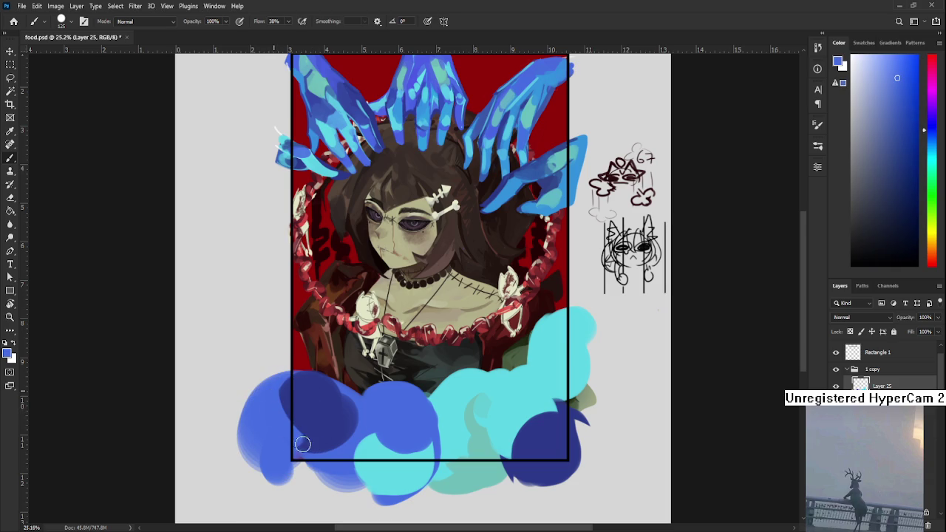
left_click(334, 387, "alt")
key("bracketleft")
key("bracketleft")
key("bracketleft")
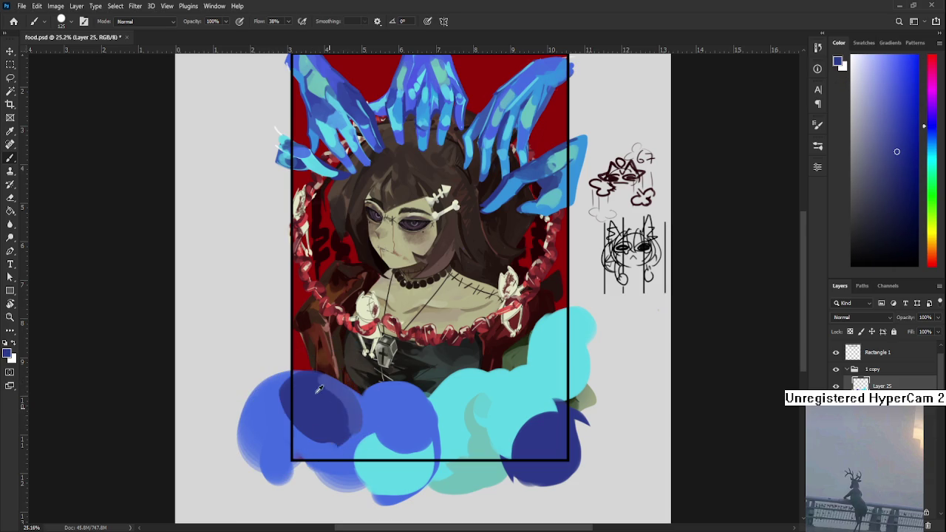
left_click(358, 436, "alt")
left_click_drag(361, 442, 341, 422)
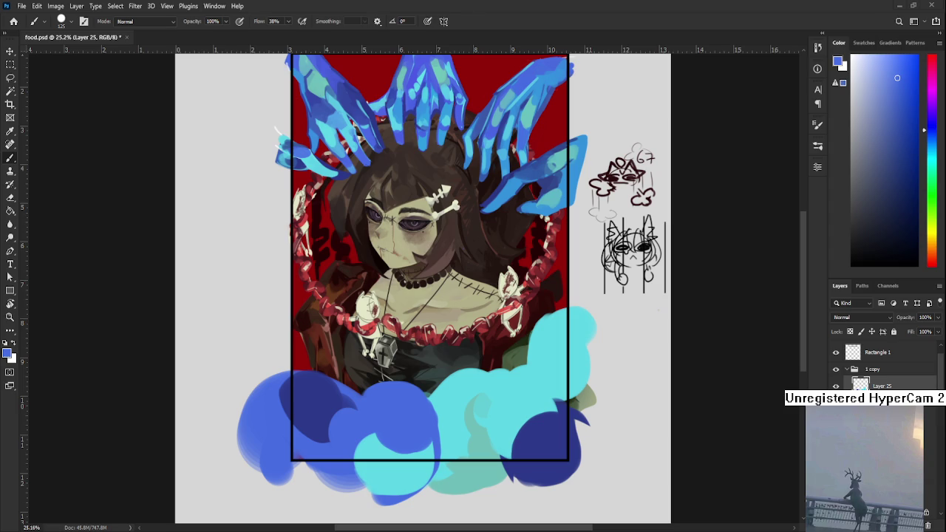
- Soften the navy patch with lighter blue and add darker shading along the cloud bottom
left_click(318, 406, "alt")
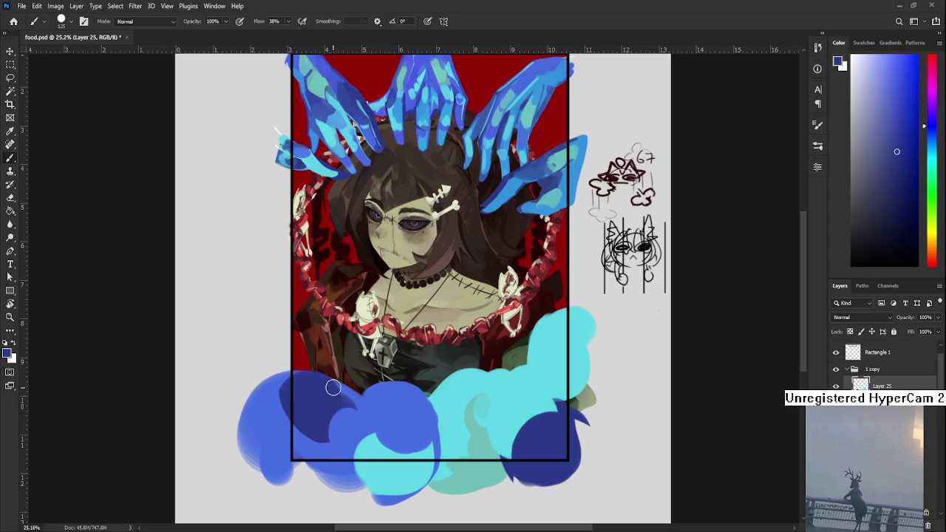
key("bracketright")
key("bracketright")
key("bracketright")
key("bracketright")
left_click(284, 415, "alt")
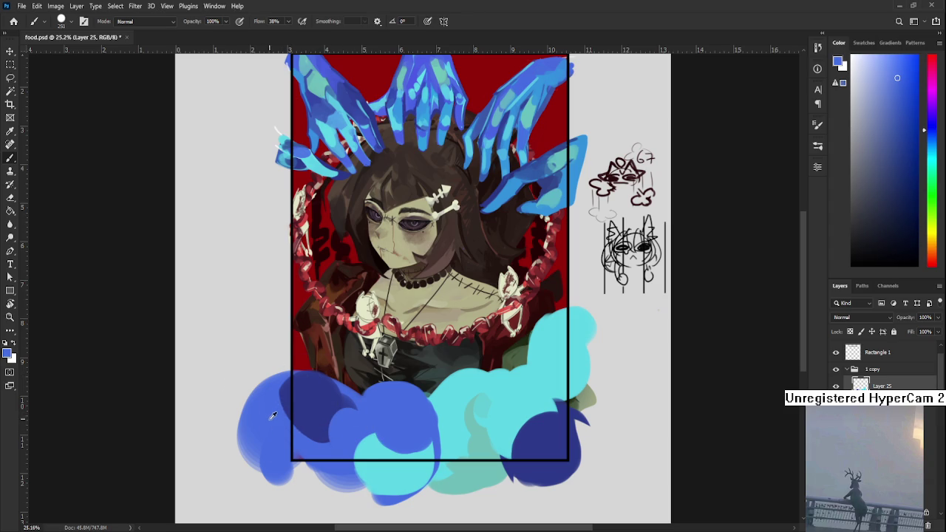
mouse_move(296, 395)
left_mouse_down()
mouse_move(325, 414)
mouse_move(307, 456)
mouse_move(296, 443)
mouse_move(306, 426)
mouse_move(274, 393)
mouse_move(307, 443)
mouse_move(274, 391)
mouse_move(345, 433)
left_mouse_up()
left_click(345, 412, "alt")
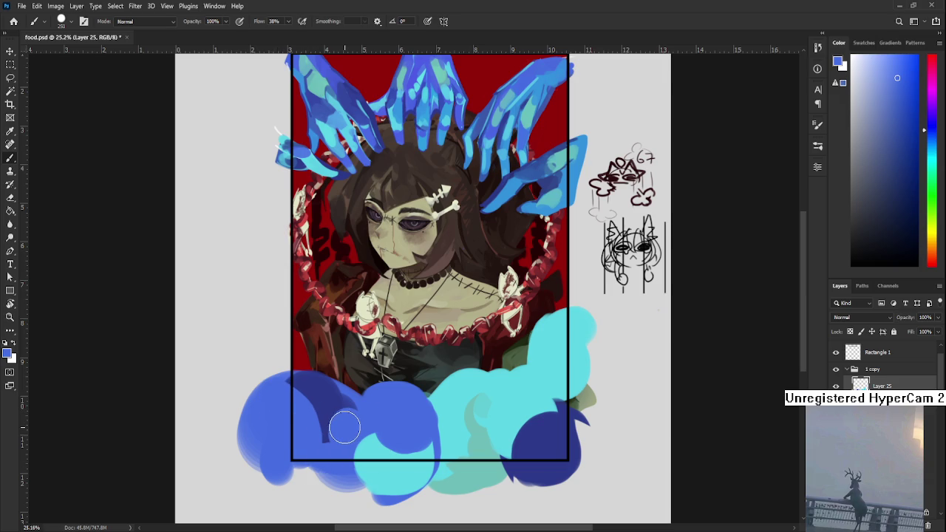
left_click(336, 423, "alt")
mouse_move(337, 431)
left_mouse_down()
mouse_move(334, 453)
mouse_move(371, 444)
left_mouse_up()
- Add more dark-blue shading across the left cloud and dab it into the middle lobe
left_click(338, 447, "alt")
left_click(352, 421, "alt")
left_click_drag(348, 414, 392, 432)
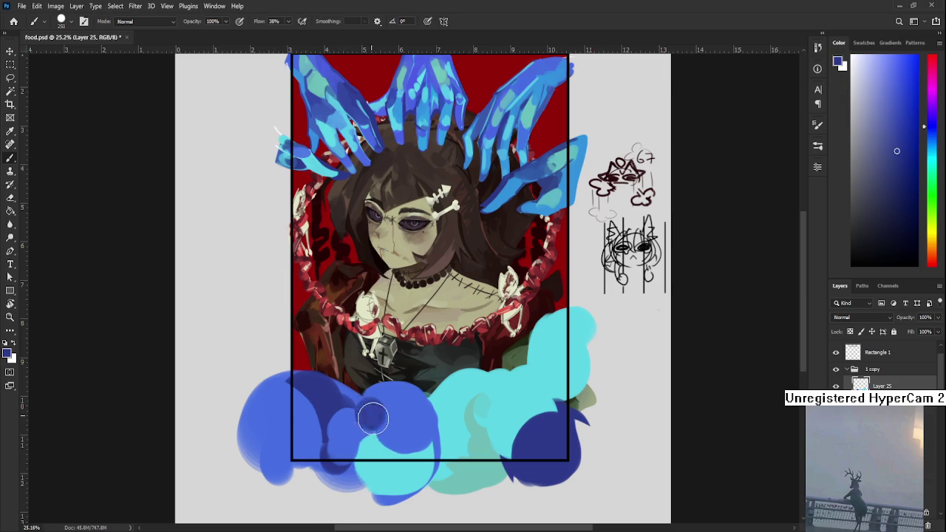
left_click(395, 396, "alt")
left_click(390, 421, "alt")
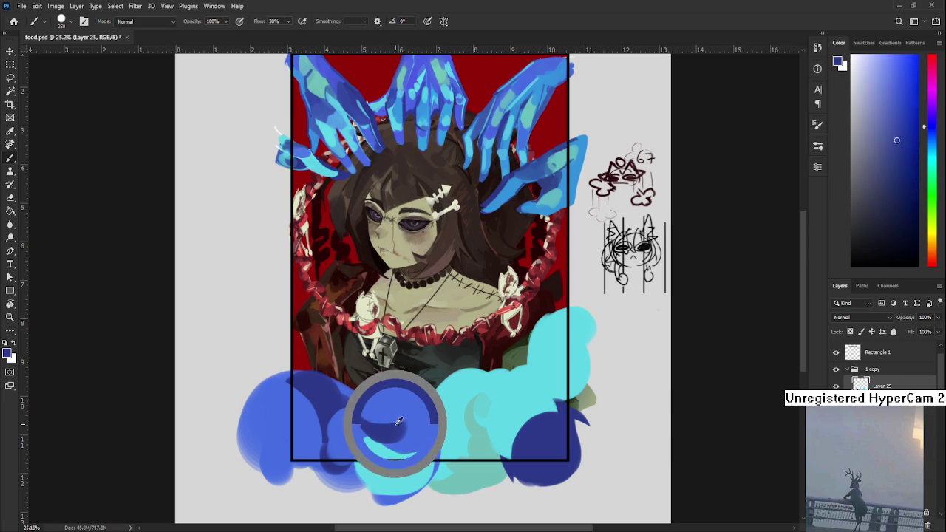
left_click_drag(396, 433, 382, 445)
left_click(400, 399, "alt")
left_click(352, 438, "alt")
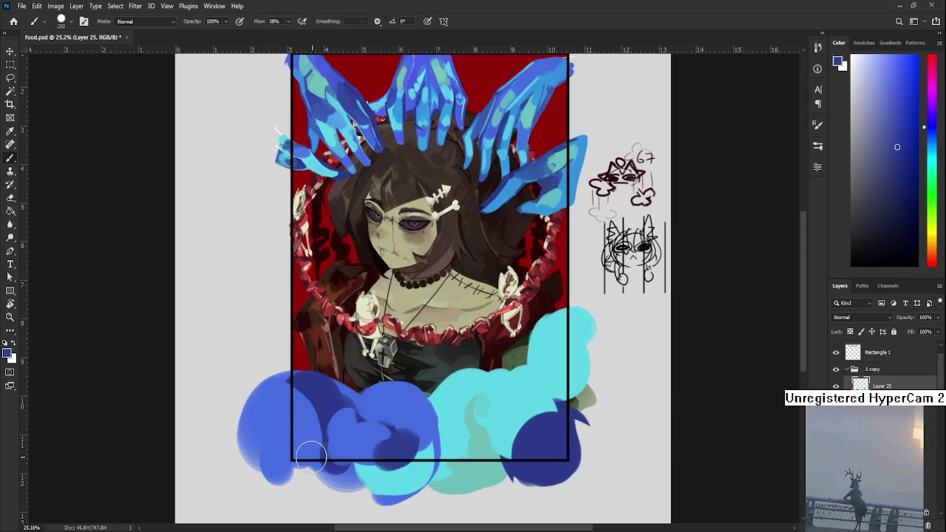
- Toggle the cloud layer's visibility to compare the painting with and without the clouds
scroll(392, 440, "down", 3)
scroll(409, 429, "down", 1)
scroll(445, 380, "down", 1)
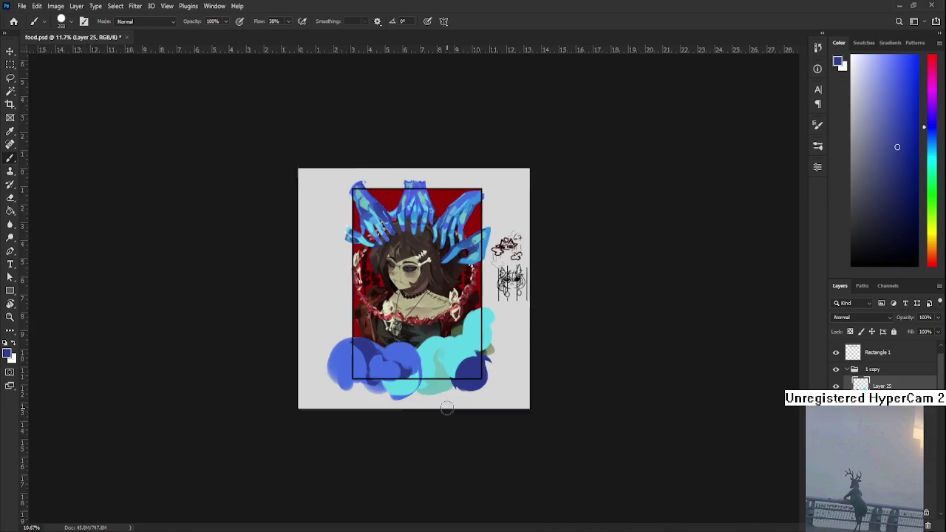
scroll(445, 389, "down", 1)
scroll(449, 370, "down", 1)
scroll(456, 339, "up", 3)
scroll(455, 340, "up", 1)
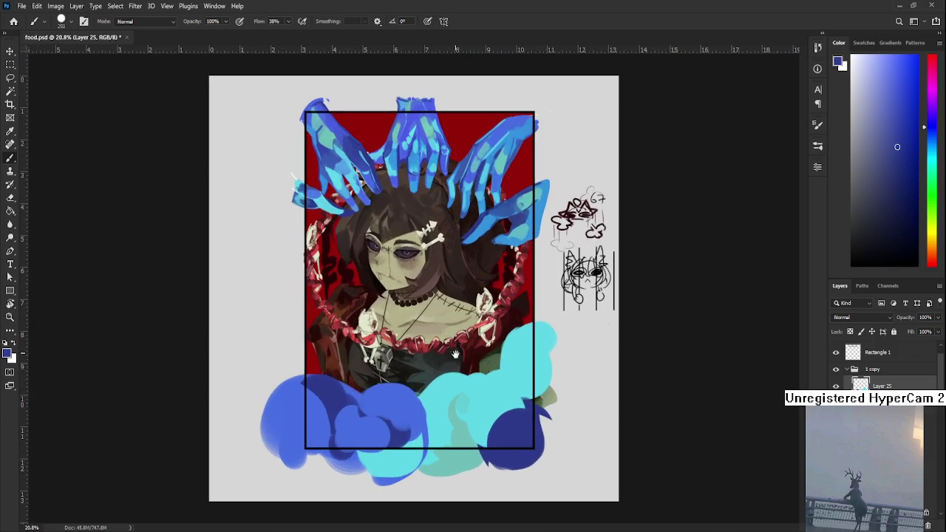
scroll(453, 388, "up", 1)
scroll(445, 394, "up", 1)
scroll(445, 394, "down", 2)
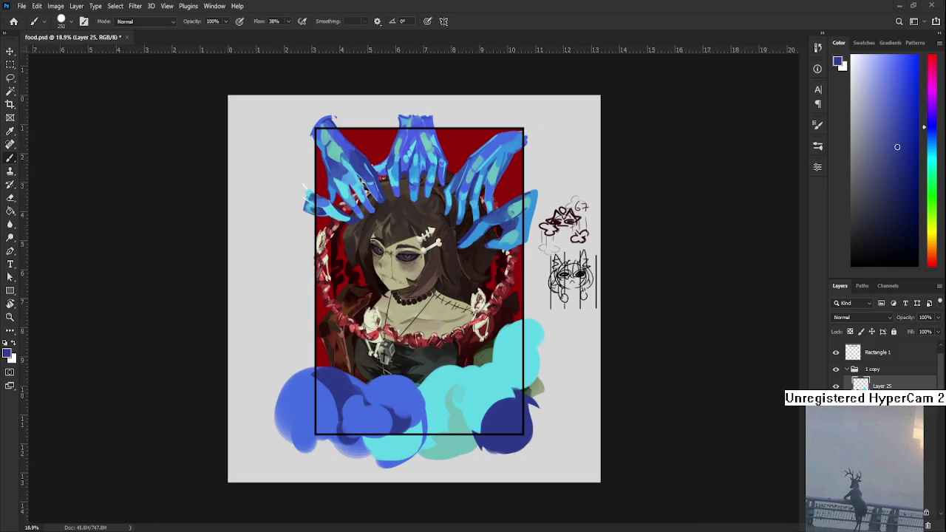
scroll(432, 398, "up", 1)
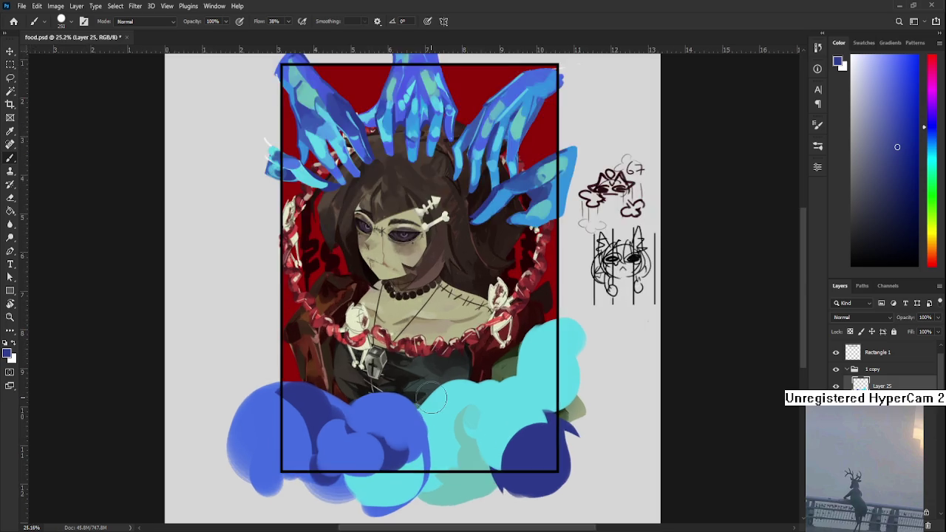
scroll(432, 398, "down", 2)
scroll(432, 397, "up", 2)
scroll(432, 398, "down", 1)
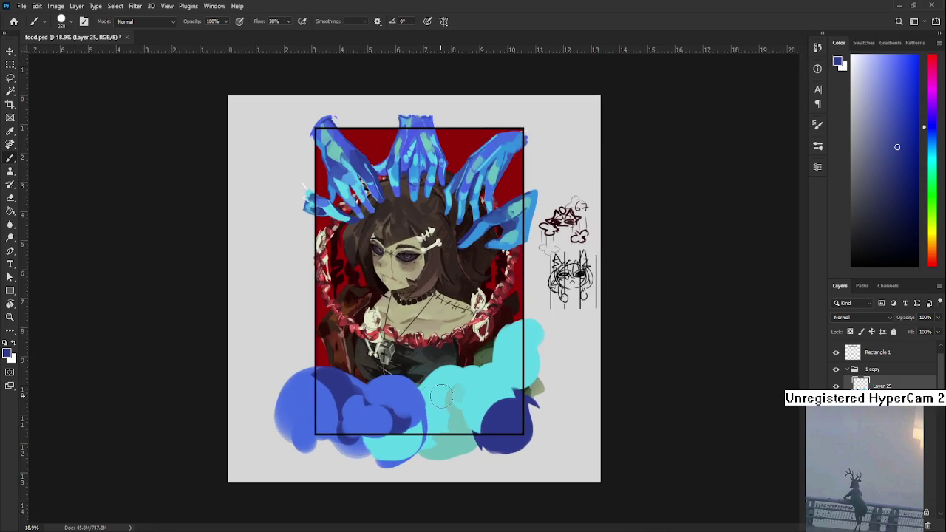
left_click(835, 387)
left_click(835, 386)
left_click(836, 386)
- Delete cloud layer Layer 25 and sample the blue of the hands
left_click(836, 386)
left_click(927, 524)
scroll(413, 287, "up", 2)
left_click(416, 102, "alt")
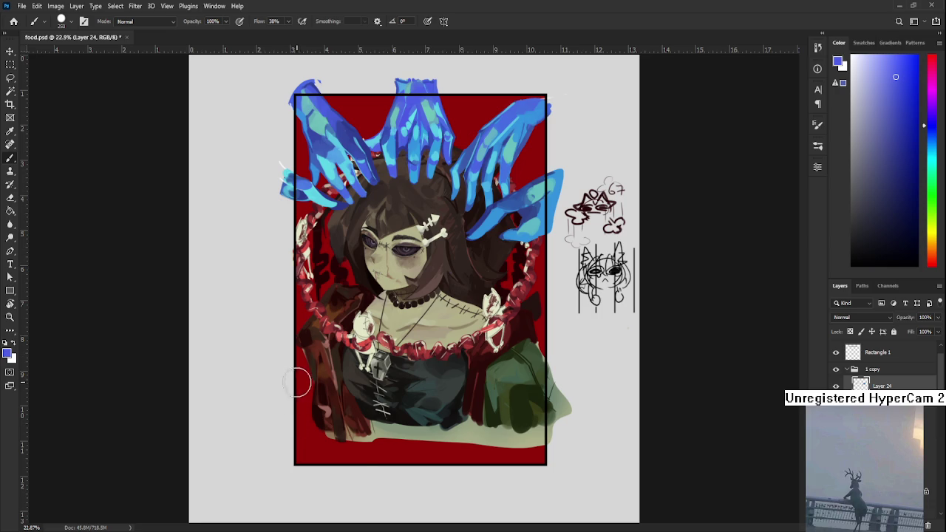
- Reduce the brush to 125 px after rejecting thick blue strokes on the left cloth
left_click_drag(280, 368, 316, 390)
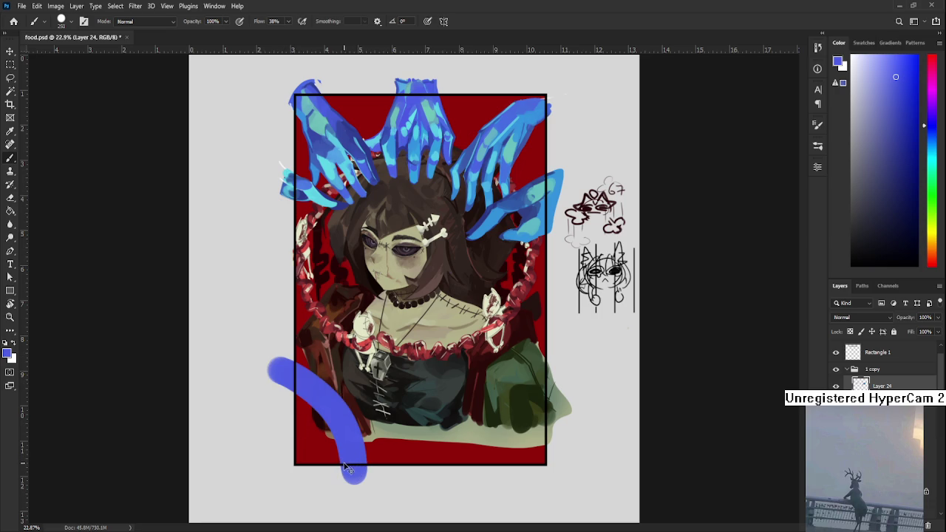
key("ctrl+z")
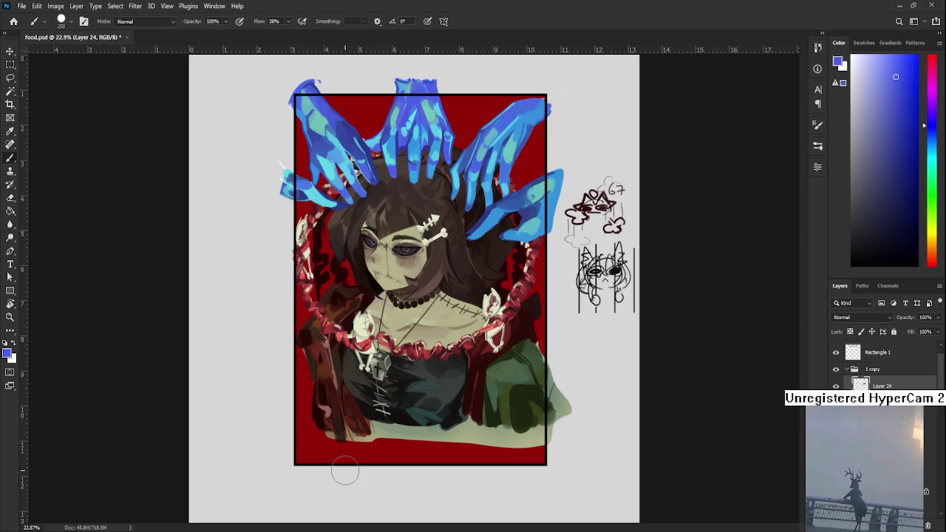
key("bracketleft")
key("bracketleft")
key("bracketleft")
key("bracketleft")
key("bracketleft")
key("bracketleft")
left_click_drag(294, 349, 347, 452)
key("ctrl+z")
- Repeatedly try a curved blue ribbon from the left cloth toward the green sleeve
left_click_drag(286, 340, 380, 445)
key("ctrl+z")
left_click_drag(285, 331, 526, 399)
key("ctrl+z")
left_click_drag(280, 334, 503, 353)
key("ctrl+z")
mouse_move(269, 339)
left_mouse_down()
mouse_move(403, 448)
mouse_move(584, 379)
left_mouse_up()
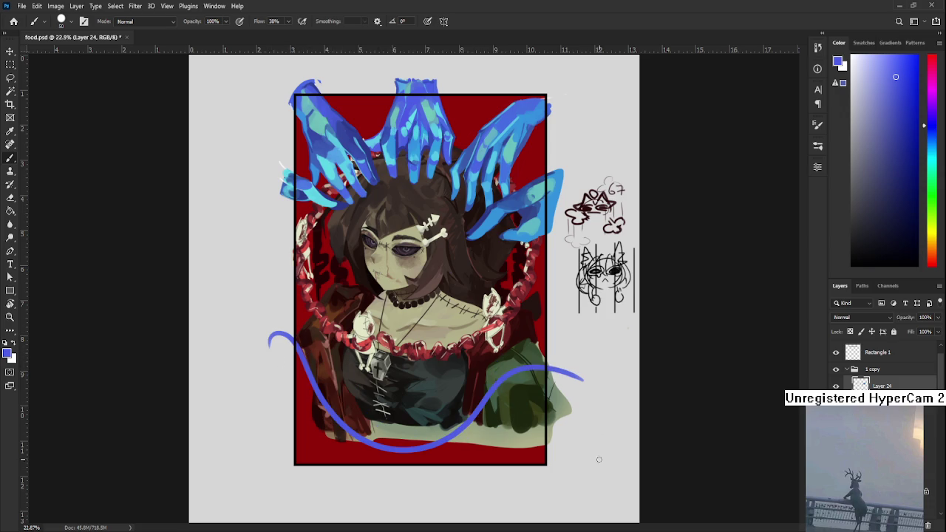
key("ctrl+z")
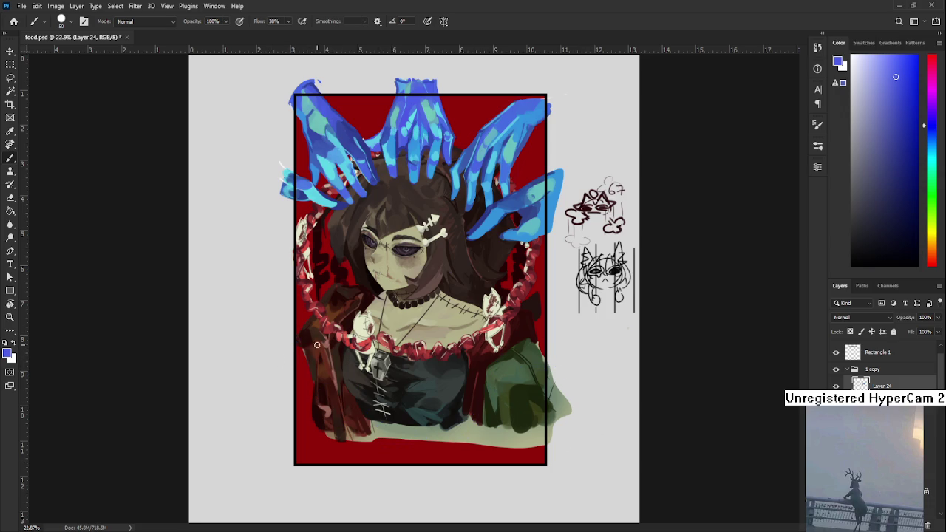
left_click_drag(273, 334, 591, 373)
key("ctrl+z")
left_click_drag(274, 341, 498, 379)
key("ctrl+z")
left_click_drag(279, 334, 414, 411)
key("ctrl+z")
- Keep retrying long wavy blue ribbon strokes across the bodice, undoing each attempt
left_click_drag(270, 334, 539, 352)
key("ctrl+z")
left_click_drag(272, 338, 547, 370)
key("ctrl+z")
mouse_move(274, 336)
left_mouse_down()
mouse_move(380, 414)
mouse_move(598, 355)
left_mouse_up()
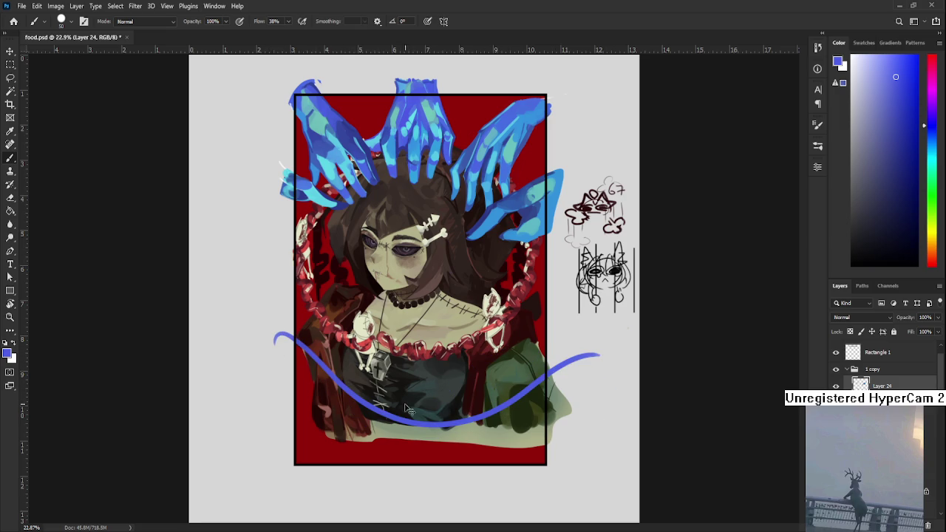
key("ctrl+z")
left_click_drag(274, 340, 391, 421)
key("ctrl+z")
mouse_move(286, 360)
left_mouse_down()
mouse_move(403, 423)
mouse_move(622, 381)
left_mouse_up()
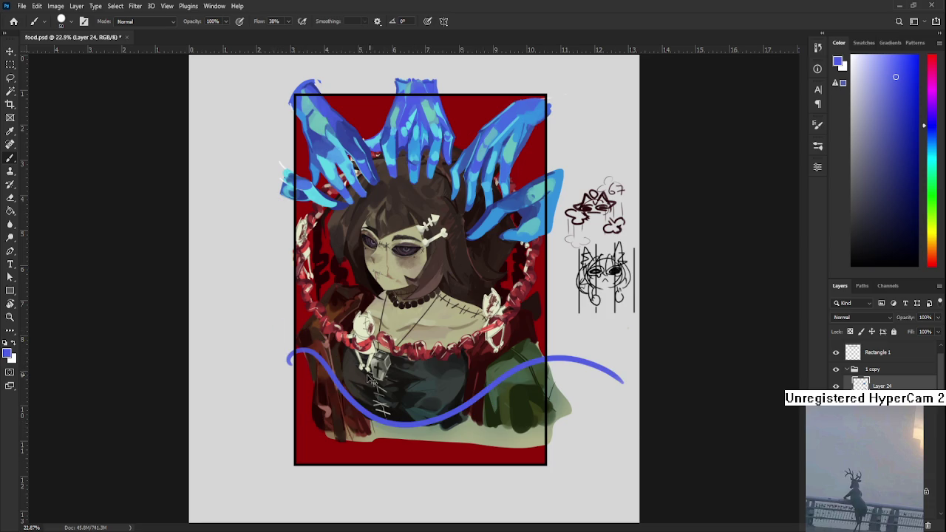
key("ctrl+z")
left_click_drag(280, 337, 473, 392)
key("ctrl+z")
mouse_move(285, 351)
left_mouse_down()
mouse_move(623, 380)
mouse_move(279, 361)
mouse_move(584, 417)
left_mouse_up()
key("ctrl+z")
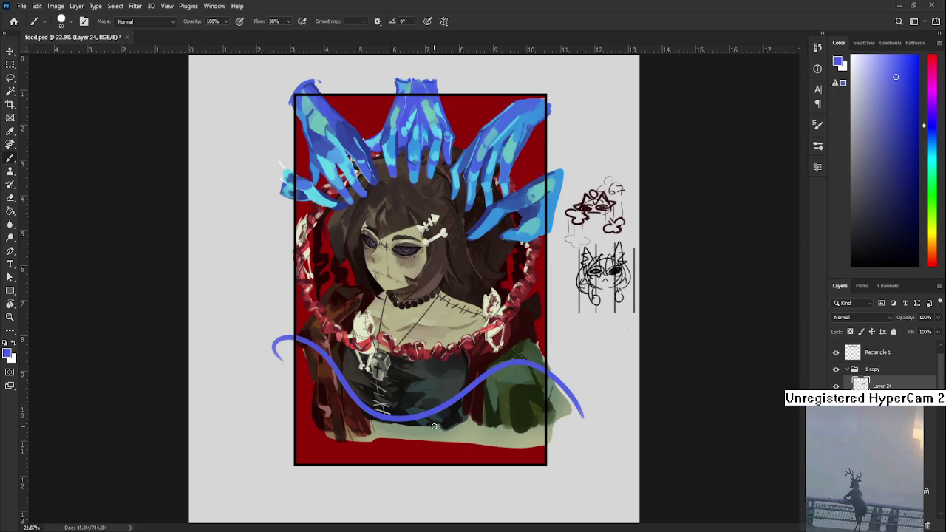
scroll(434, 426, "up", 2)
left_click_drag(444, 414, 482, 416)
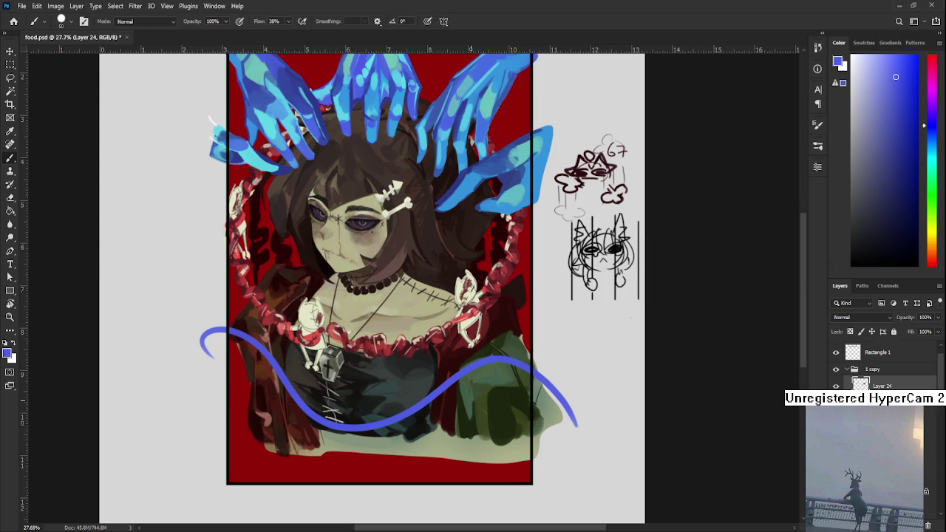
- Nudge the Layer 7 copy lower-body artwork down slightly with Free Transform
scroll(338, 395, "down", 1)
scroll(327, 388, "down", 1)
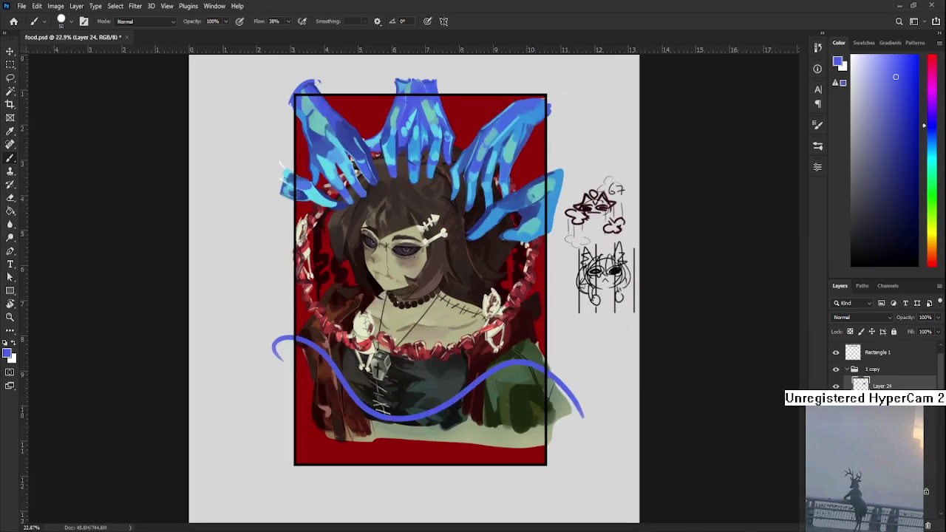
scroll(883, 366, "down", 5)
scroll(883, 366, "up", 1)
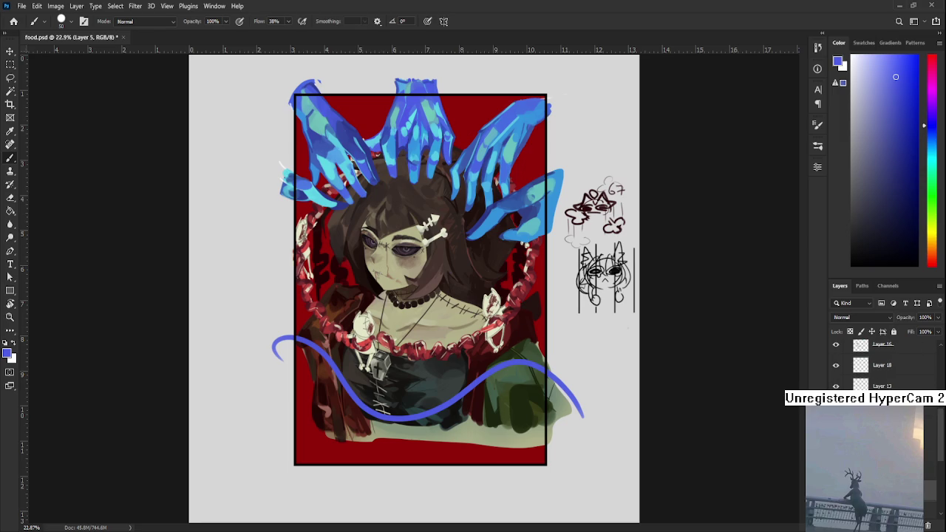
left_click(871, 414)
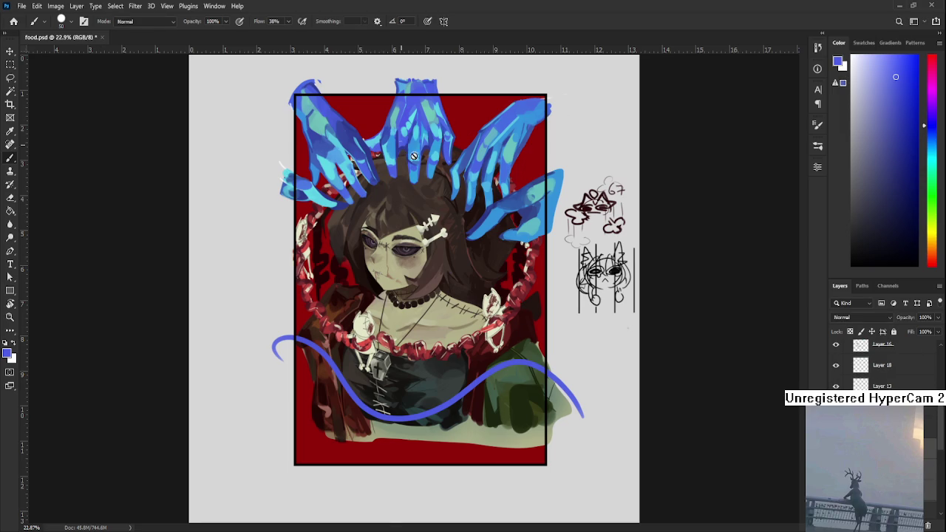
scroll(835, 351, "down", 3)
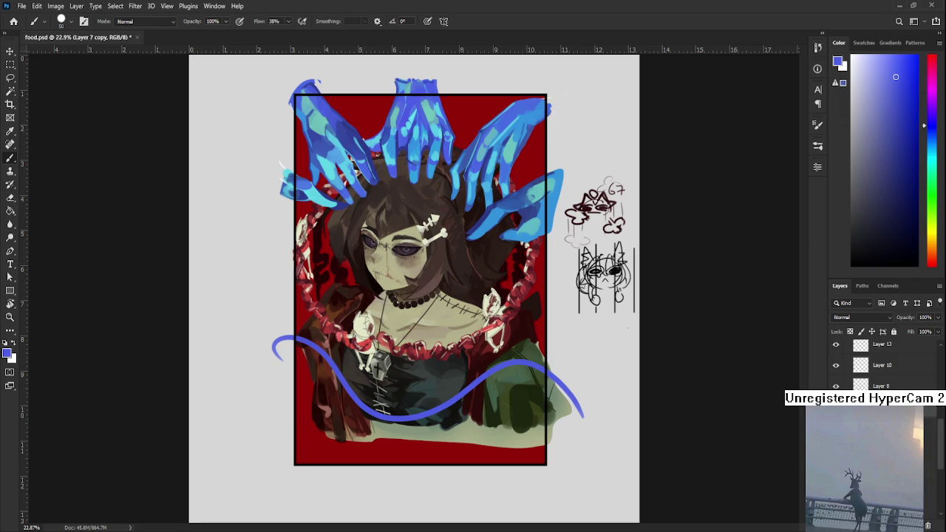
scroll(864, 458, "down", 2)
scroll(865, 458, "down", 2)
scroll(864, 458, "down", 3)
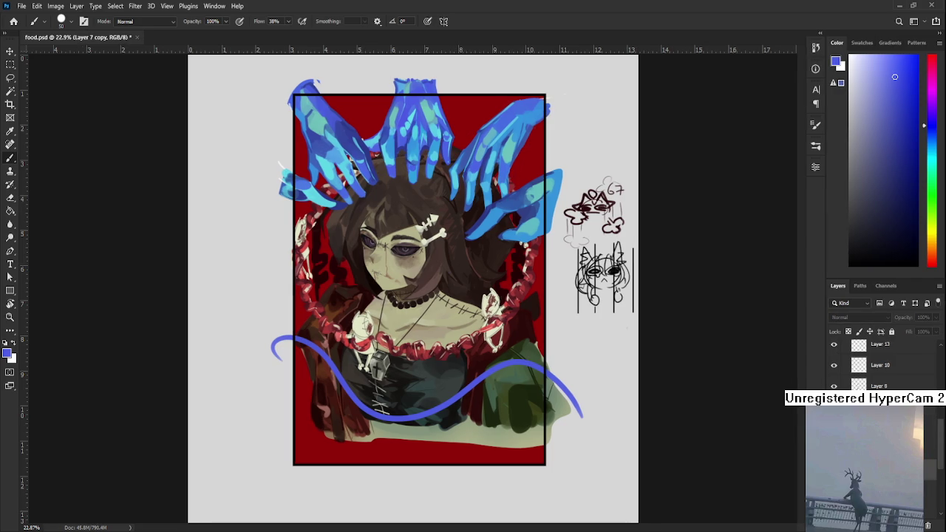
key("ctrl+t")
mouse_move(425, 349)
left_mouse_down()
mouse_move(418, 438)
mouse_move(418, 360)
left_mouse_up()
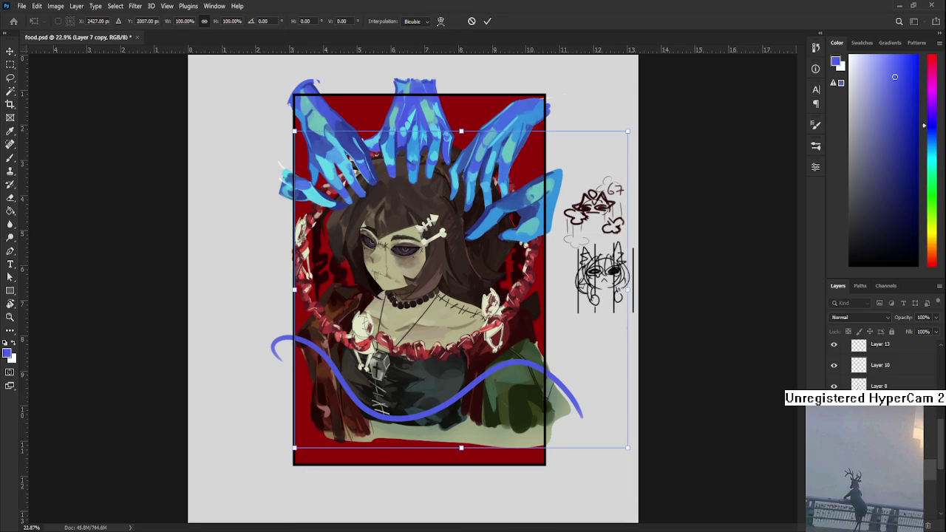
key("Return")
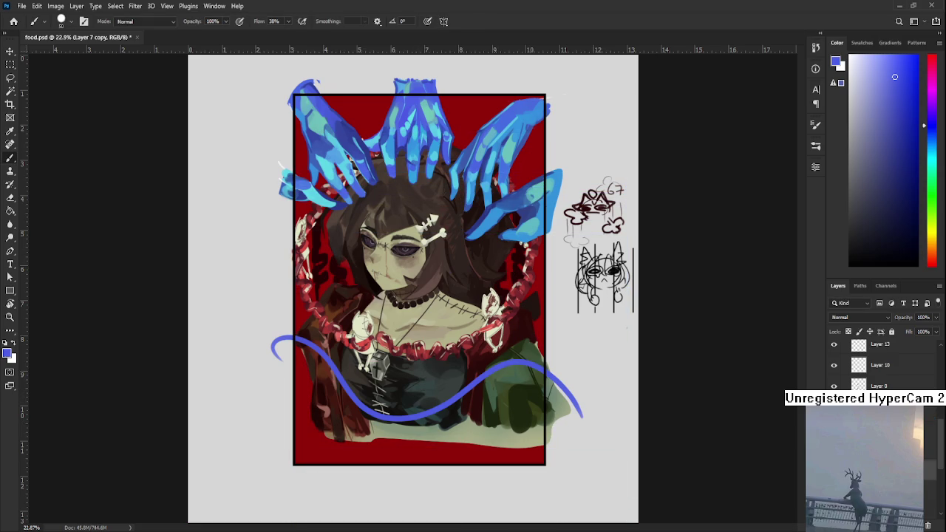
- Compare the painting before and after the move, keeping the move
scroll(635, 366, "up", 1)
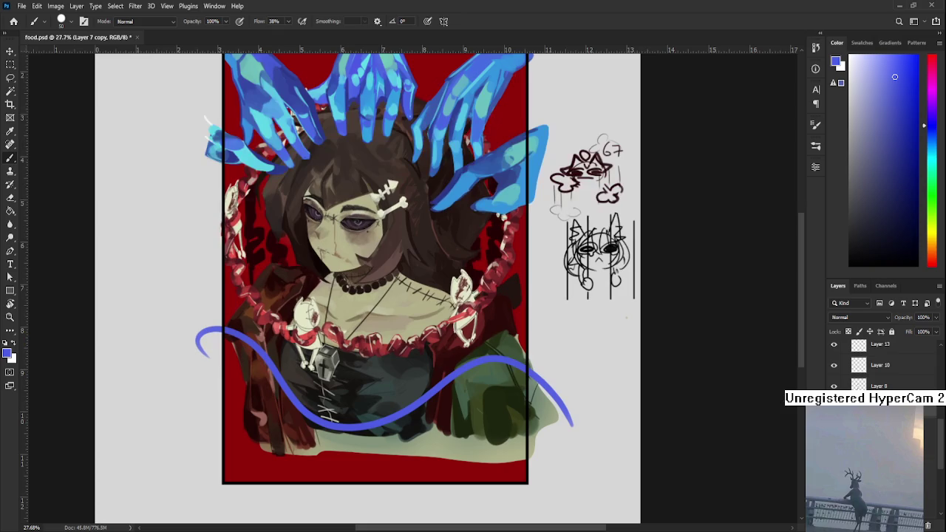
key("ctrl+z")
key("ctrl+shift+z")
key("ctrl+z")
key("ctrl+shift+z")
- Check Layer 10's bone figures, then duplicate Layer 8
key("alt+bracketleft")
key("alt+bracketleft")
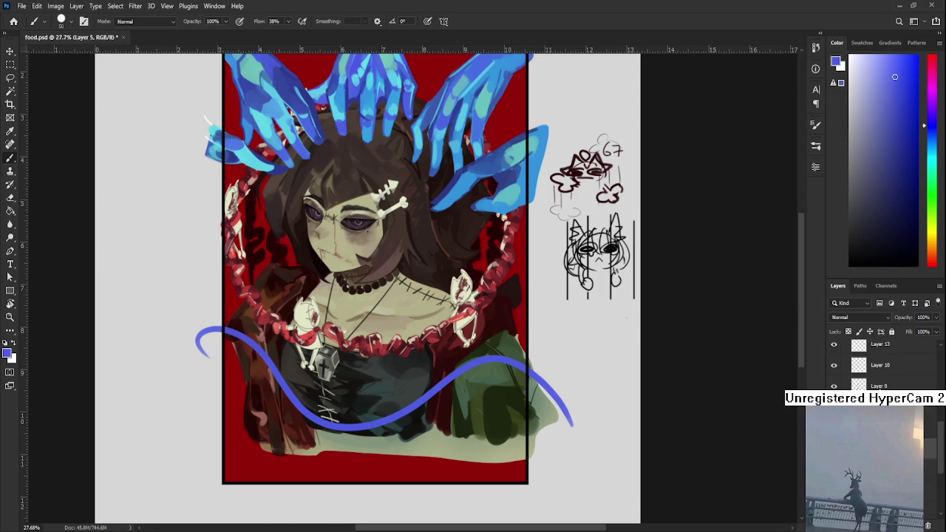
left_click(833, 365)
left_click(834, 365)
left_click(879, 392)
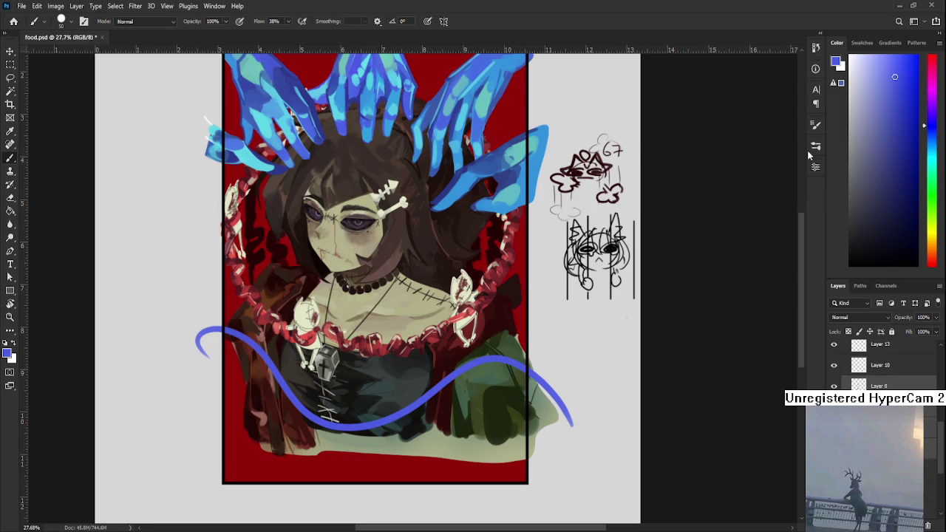
key("ctrl+j")
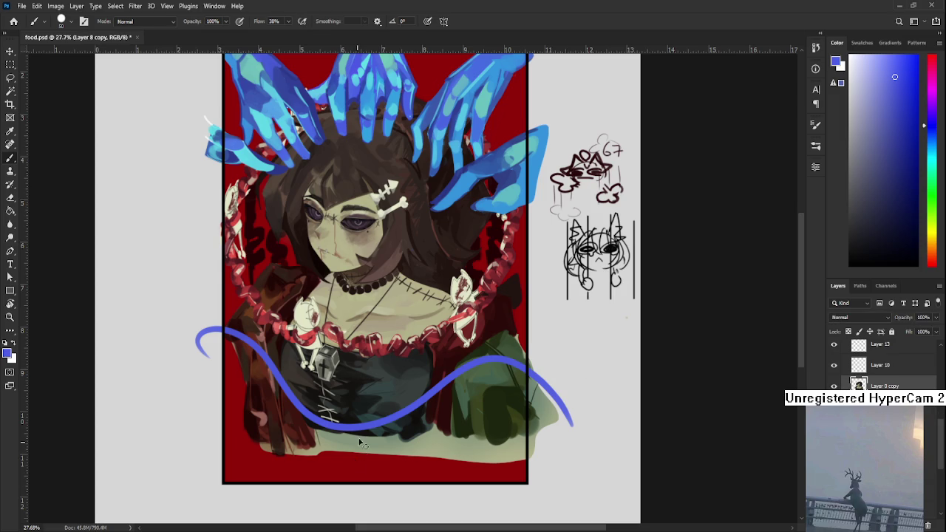
- Liquify the Layer 8 copy's green sleeve and lower bodice into swirling marbled curls
key("ctrl+t")
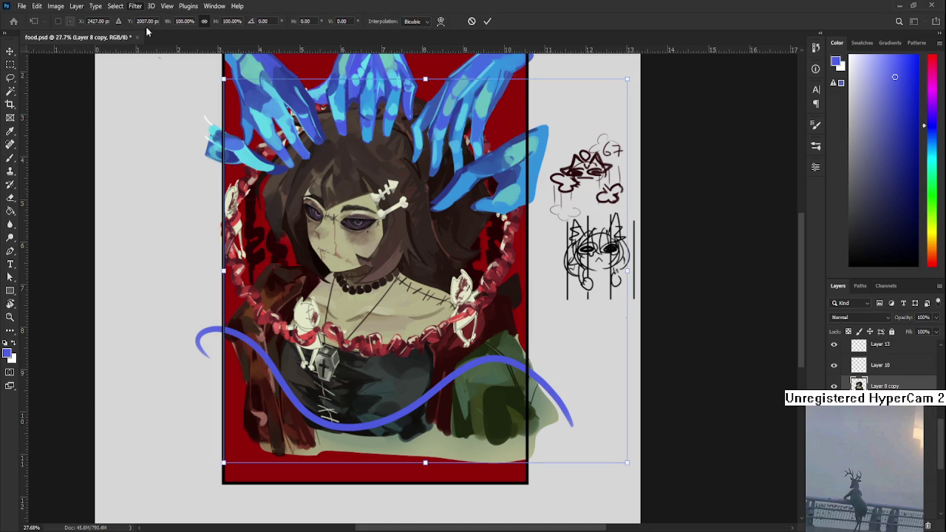
key("Return")
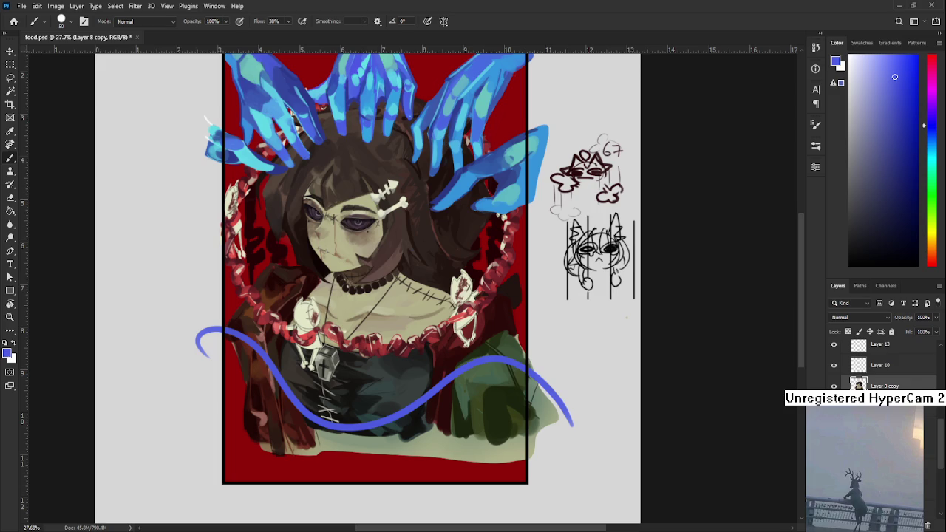
key("ctrl+z")
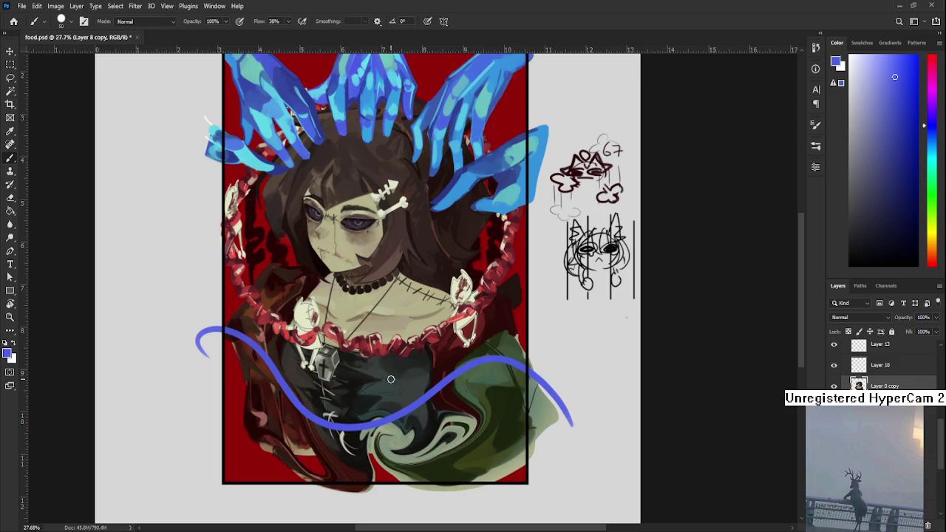
- Commit the pending free transform on the lower painting
scroll(438, 369, "down", 2)
scroll(438, 369, "up", 3)
scroll(438, 369, "up", 1)
scroll(438, 369, "up", 1)
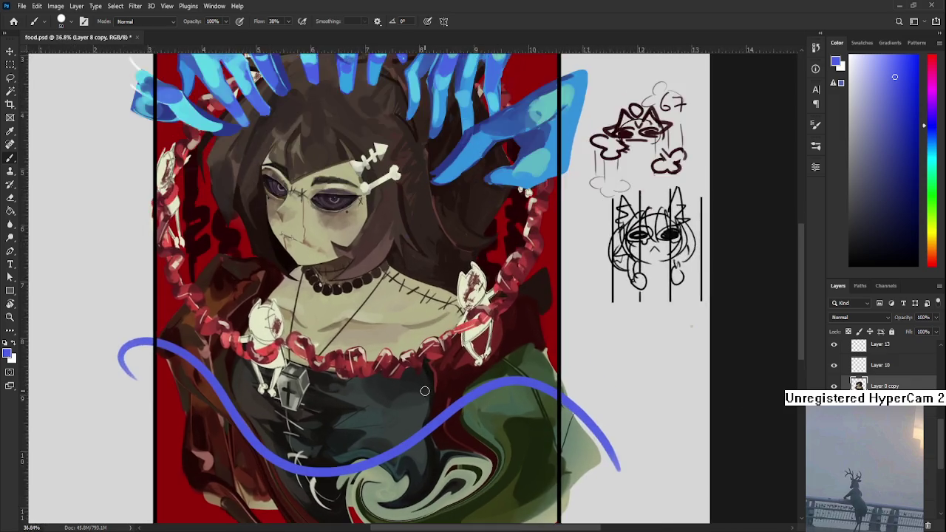
scroll(458, 414, "down", 3)
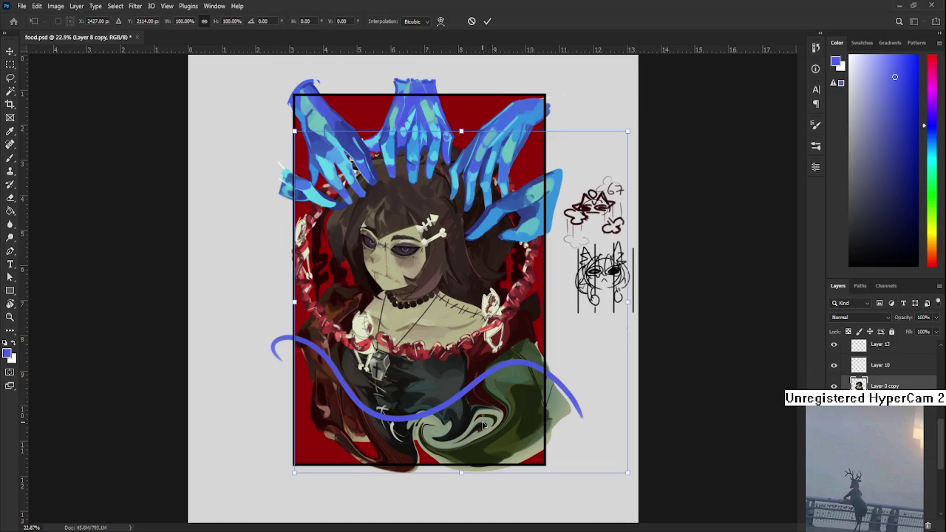
key("Return")
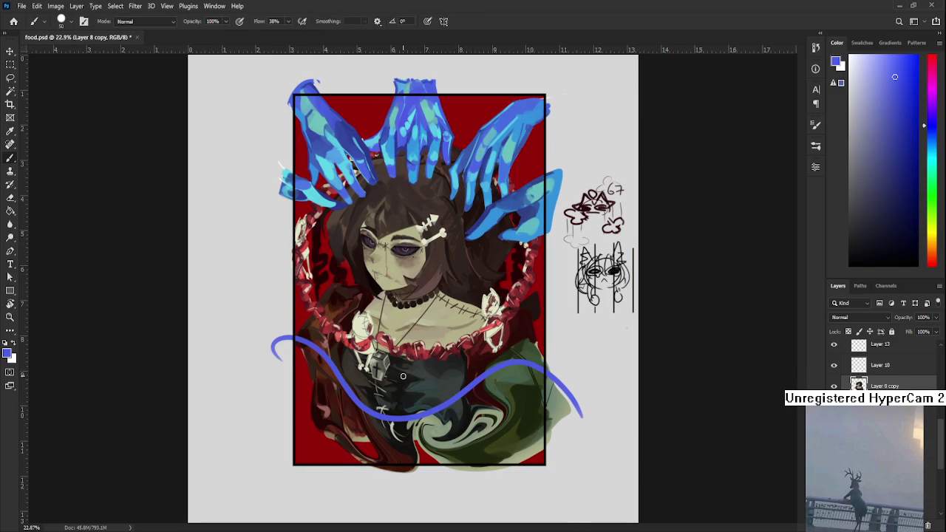
scroll(403, 376, "up", 2)
scroll(402, 376, "down", 1)
- Switch to the Lasso tool, recentre the portrait, and undo the swirl distortion
key("l")
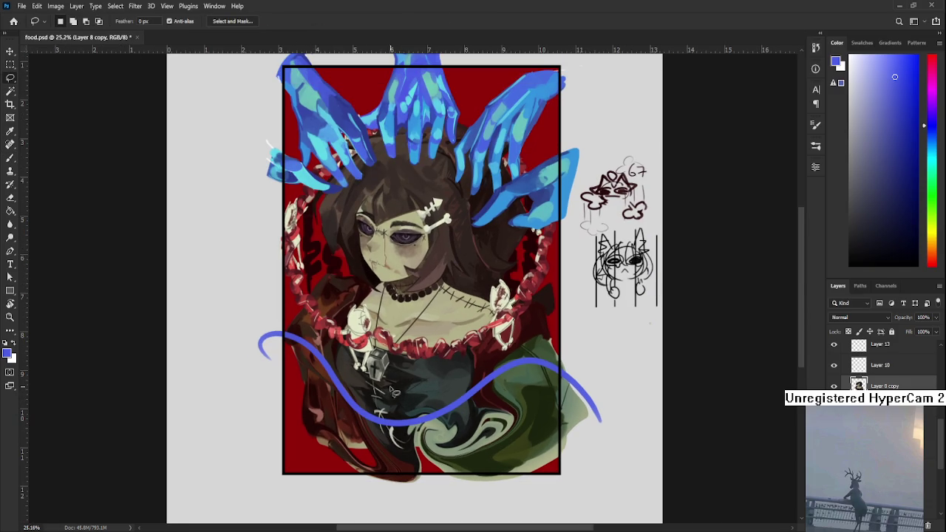
scroll(420, 397, "up", 1)
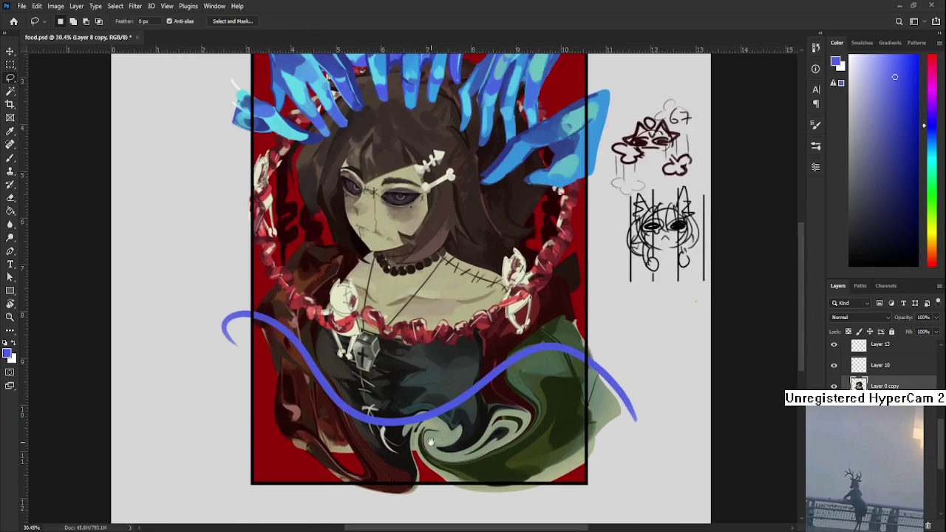
scroll(413, 421, "up", 1)
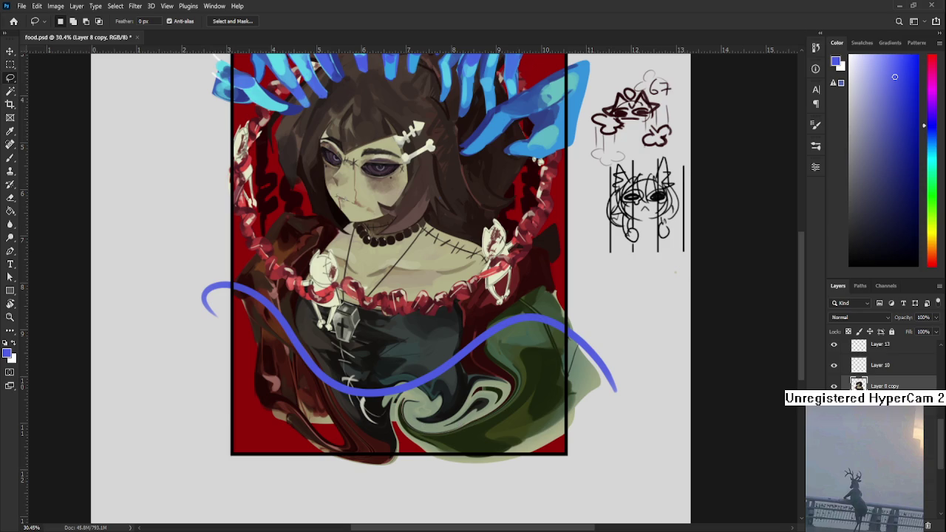
scroll(509, 391, "down", 2)
scroll(509, 391, "up", 1)
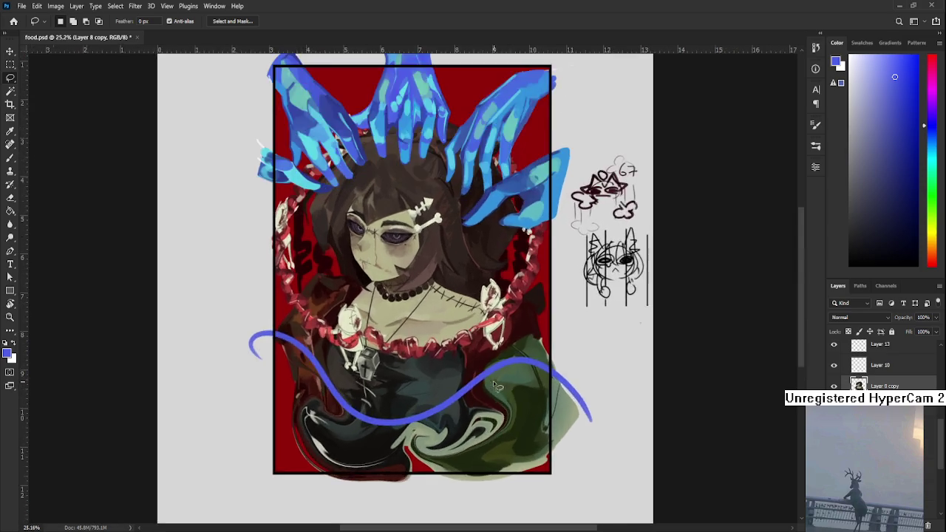
scroll(493, 380, "up", 1)
scroll(492, 380, "up", 1)
left_click_drag(315, 386, 374, 349)
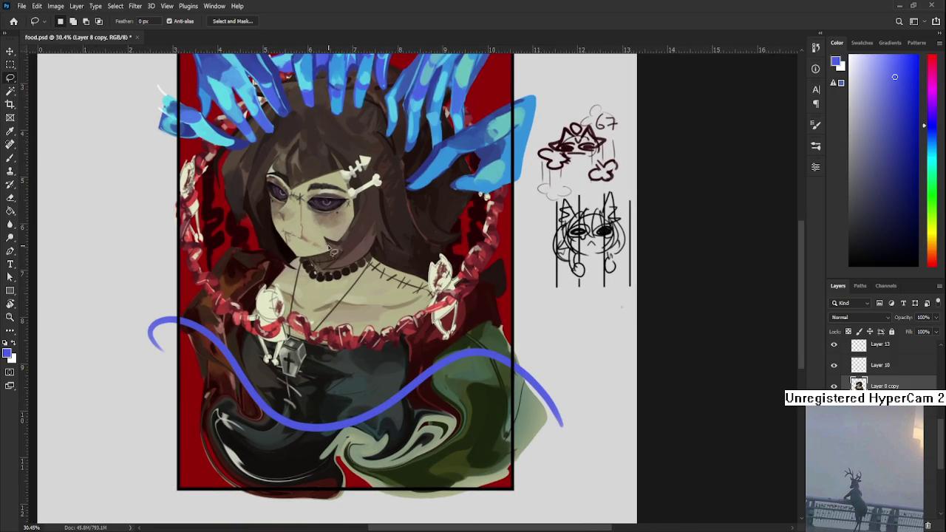
scroll(333, 251, "down", 1)
scroll(423, 359, "up", 1)
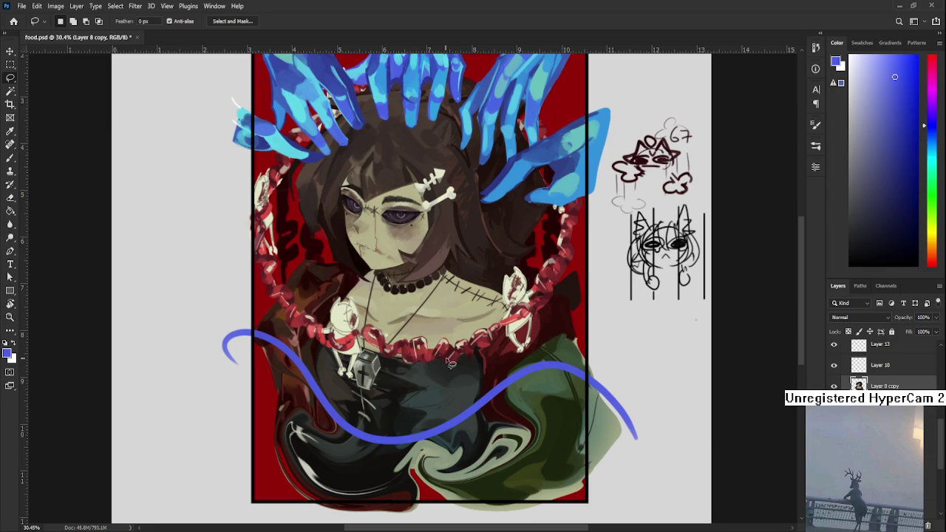
key("ctrl+z")
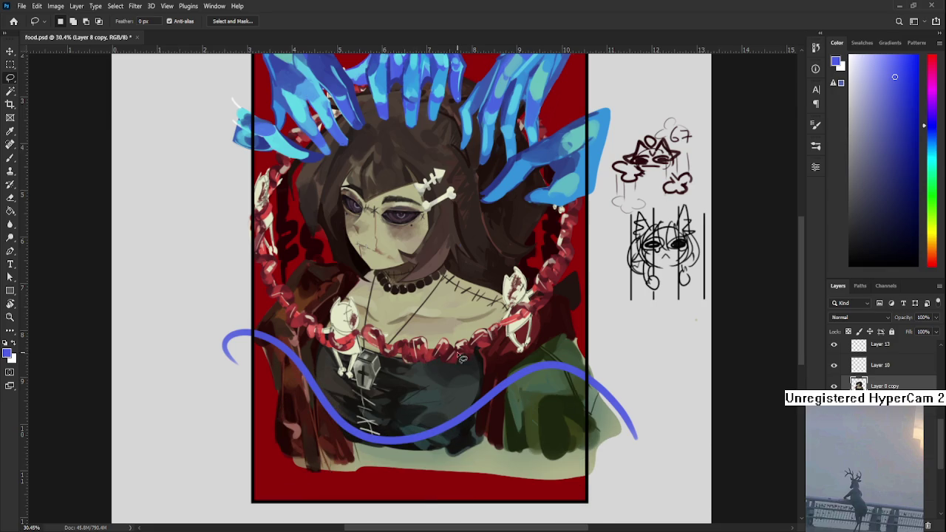
scroll(461, 357, "down", 1)
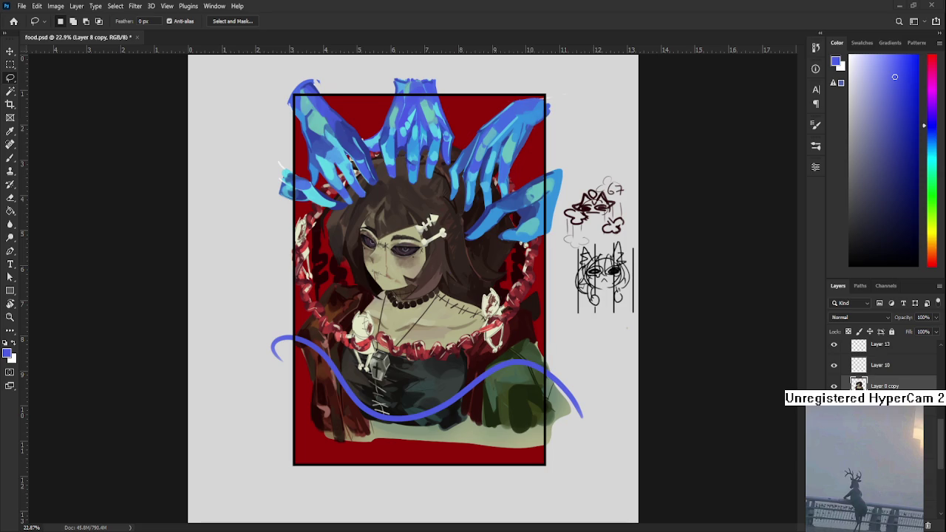
scroll(550, 359, "up", 1)
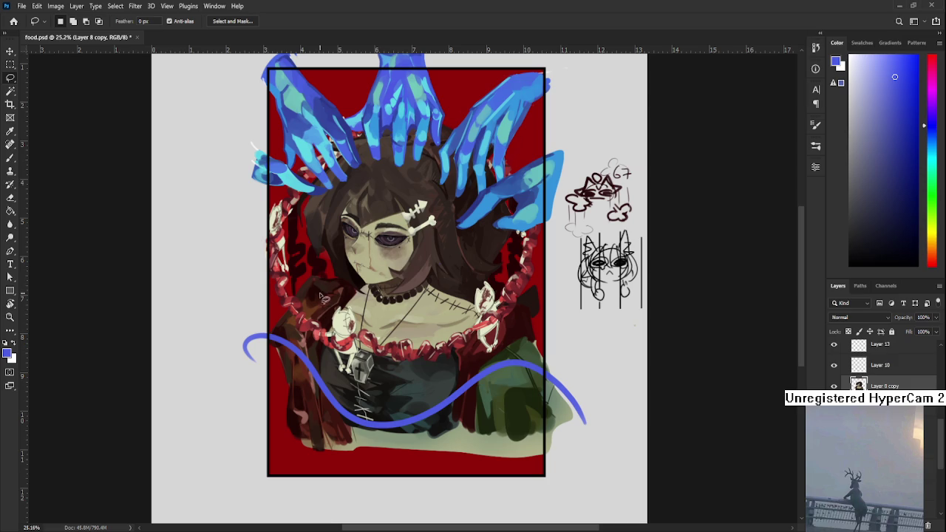
scroll(453, 257, "up", 1)
scroll(381, 281, "right", 1)
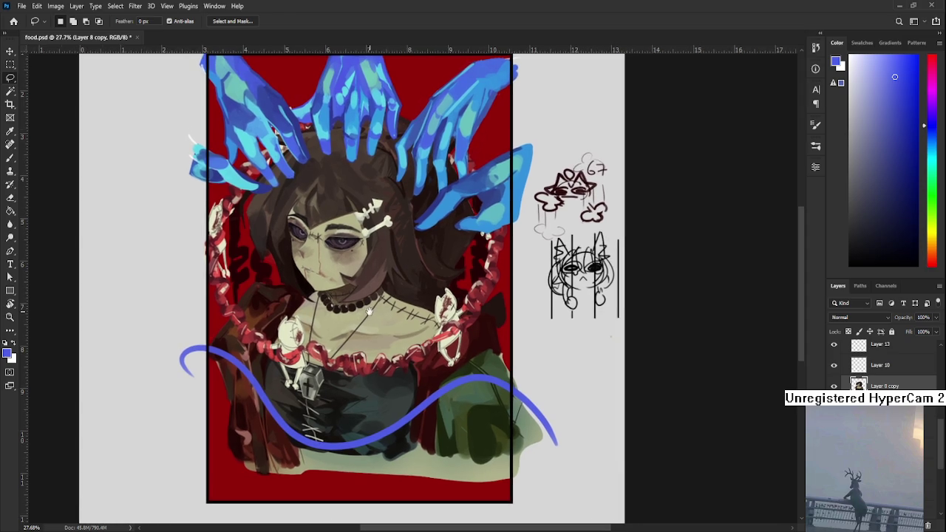
scroll(380, 280, "down", 1)
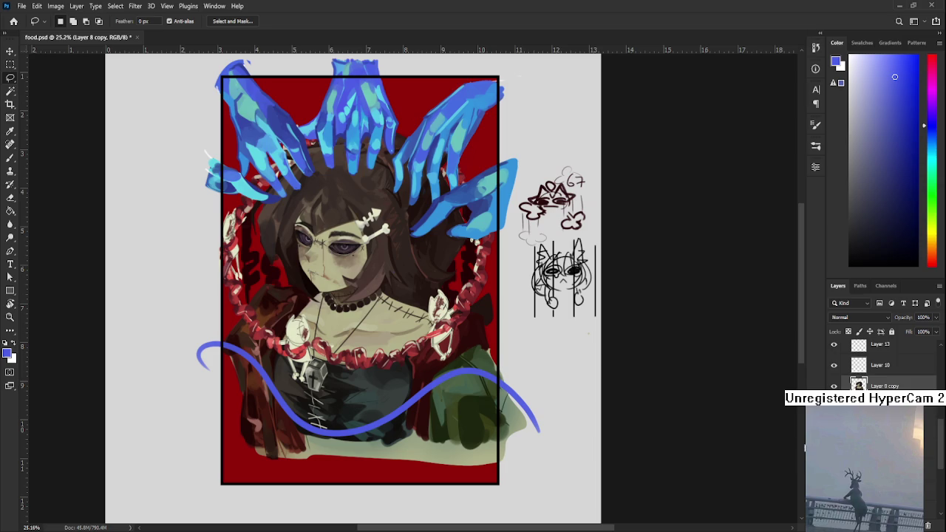
scroll(879, 366, "up", 2)
scroll(880, 366, "up", 2)
scroll(879, 366, "up", 1)
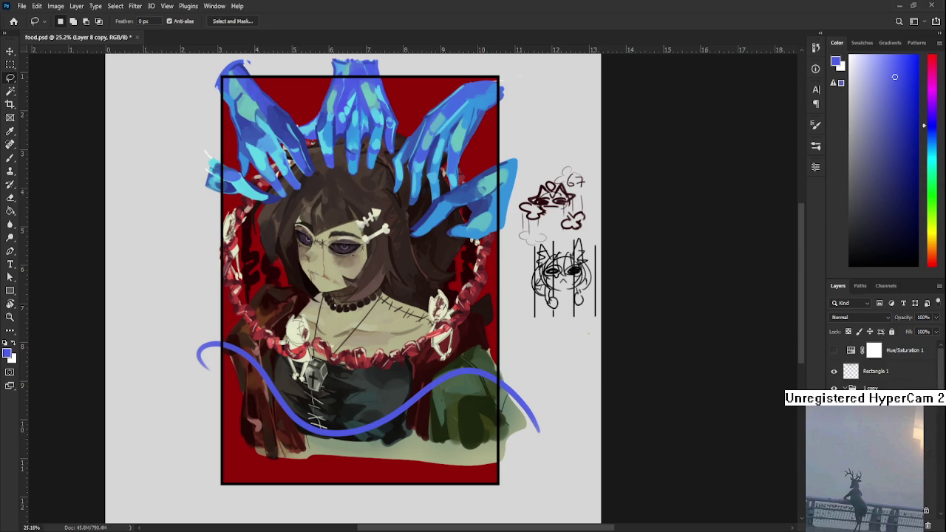
- Lasso the blue wave across the girl's chest and cut it out
key("ctrl+comma")
key("ctrl+comma")
key("ctrl+comma")
key("ctrl+comma")
mouse_move(242, 322)
left_mouse_down()
mouse_move(348, 475)
mouse_move(358, 373)
left_mouse_up()
left_click(357, 480)
key("ctrl+x")
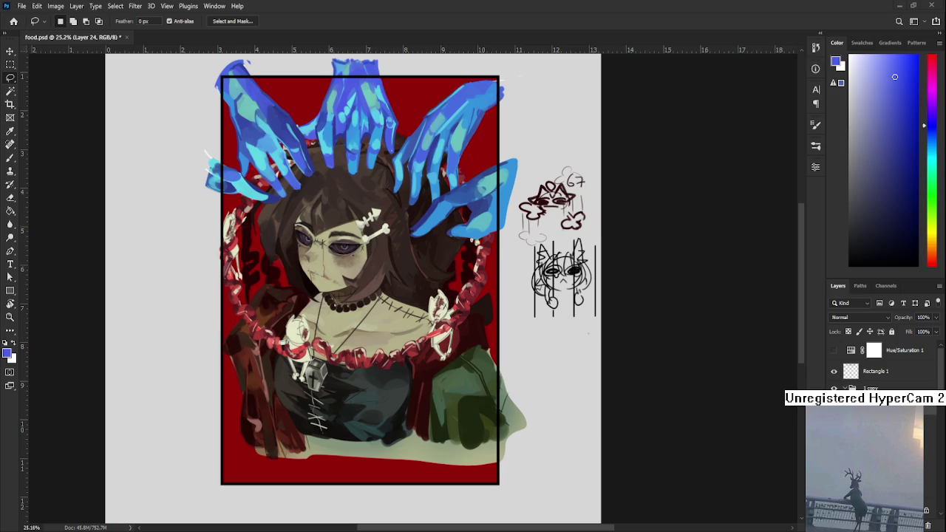
scroll(347, 433, "up", 1)
scroll(347, 434, "down", 1)
scroll(320, 411, "up", 1)
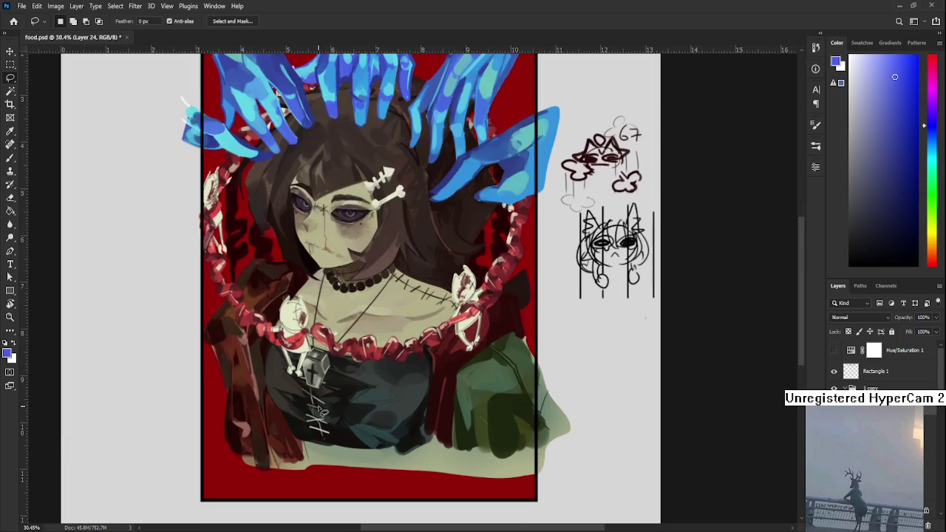
- Try several blue Brush curves across the lower dress, undoing each attempt
key("b")
left_click_drag(379, 96, 359, 140)
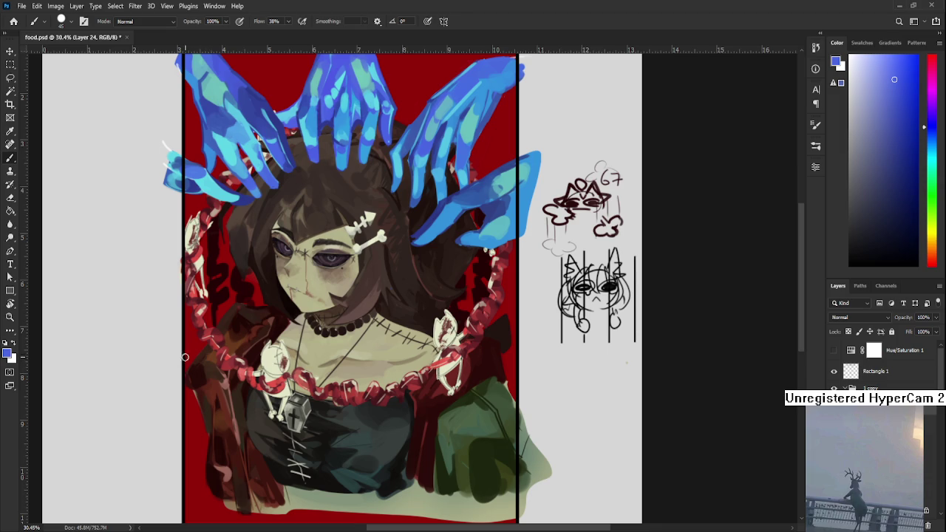
left_click_drag(185, 350, 264, 471)
key("ctrl+z")
mouse_move(174, 357)
left_mouse_down()
mouse_move(231, 401)
mouse_move(192, 335)
mouse_move(347, 401)
mouse_move(319, 382)
left_mouse_up()
key("ctrl+z")
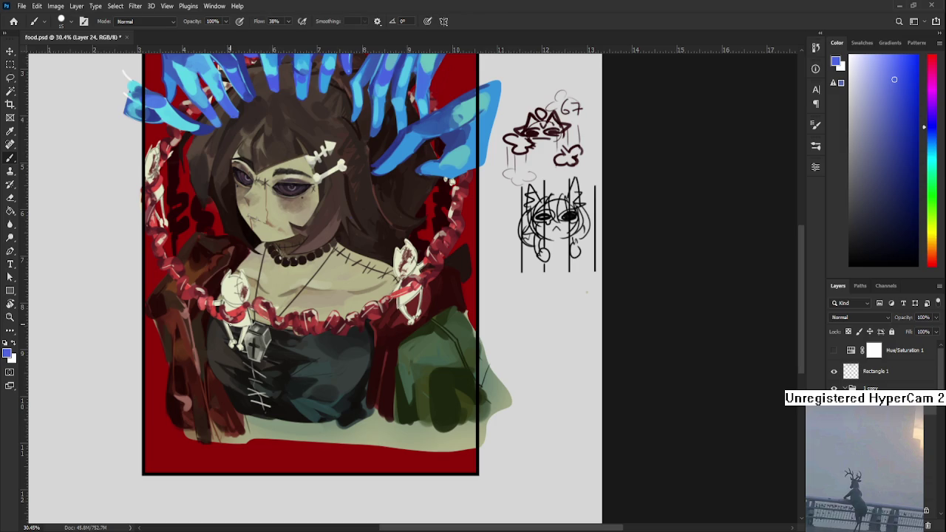
left_click(139, 319, "shift")
key("ctrl+z")
- Enlarge the brush and redraw the blue curve from the left edge, ending in a small loop
key("bracketright")
left_click_drag(136, 318, 247, 433)
key("ctrl+z")
mouse_move(135, 319)
left_mouse_down()
mouse_move(296, 425)
mouse_move(292, 389)
mouse_move(356, 379)
left_mouse_up()
key("ctrl+z")
key("ctrl+z")
left_click_drag(266, 386, 452, 359)
key("ctrl+z")
- Extend the blue ribbon sweeping up to the right, then bring the hands into view
left_click_drag(380, 369, 480, 325)
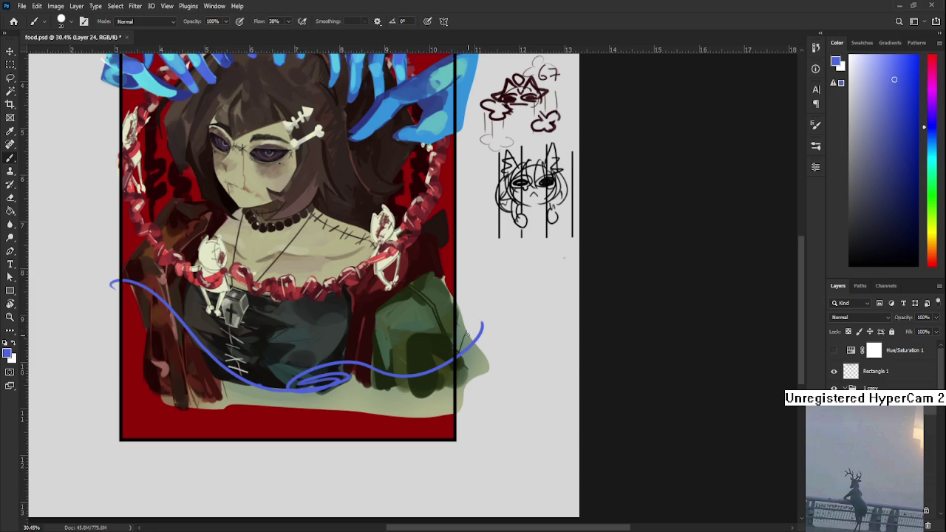
left_click_drag(465, 358, 474, 417)
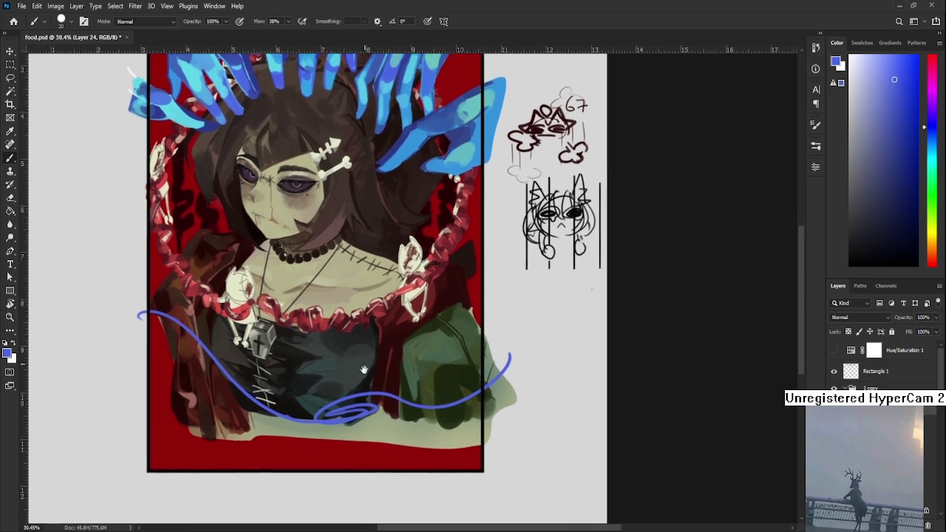
mouse_move(370, 360)
left_mouse_down()
mouse_move(384, 384)
mouse_move(379, 437)
left_mouse_up()
- Sample teal from the hands, brighten it, and trace a cyan line along the ribbon's start
left_click(431, 139, "alt")
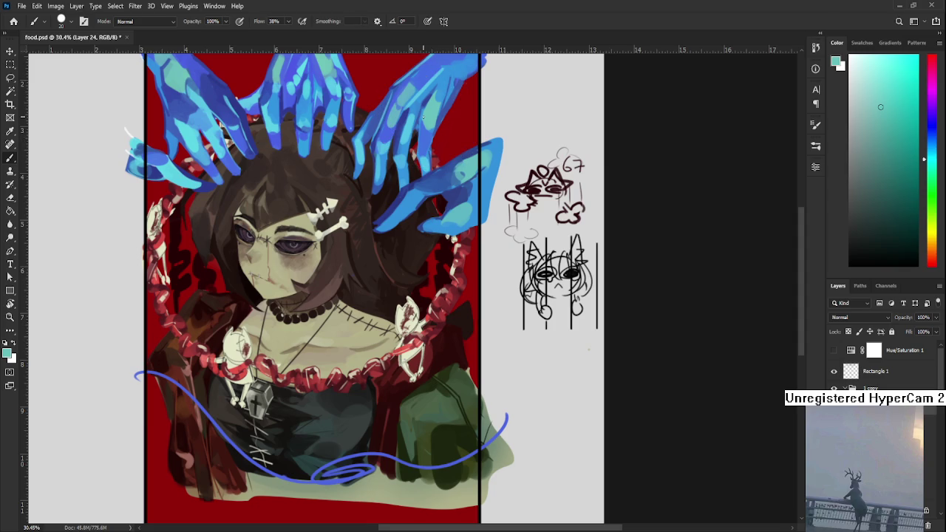
left_click_drag(886, 78, 899, 84)
left_click_drag(137, 377, 251, 470)
key("ctrl+z")
left_click_drag(137, 377, 249, 488)
key("ctrl+z")
mouse_move(136, 374)
left_mouse_down()
mouse_move(252, 482)
mouse_move(156, 376)
mouse_move(260, 477)
left_mouse_up()
key("ctrl+z")
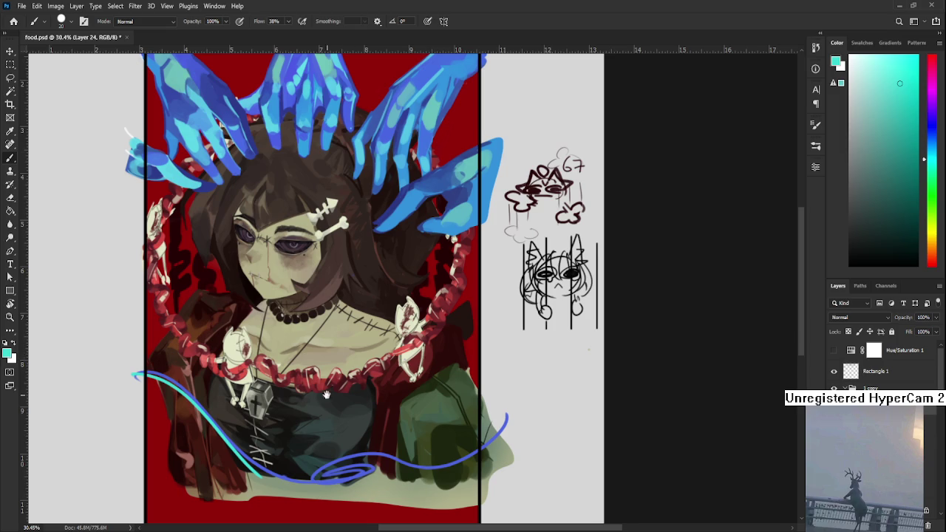
- Step back and forth through the cyan stroke history, removing the stroke's end segment
scroll(325, 395, "down", 2)
key("ctrl+z")
key("ctrl+shift+z")
key("ctrl+z")
key("ctrl+shift+z")
key("ctrl+z")
- Try extending cyan along the ribbon's bottom curve and into the loop, then undo the loop
left_click_drag(269, 431, 371, 425)
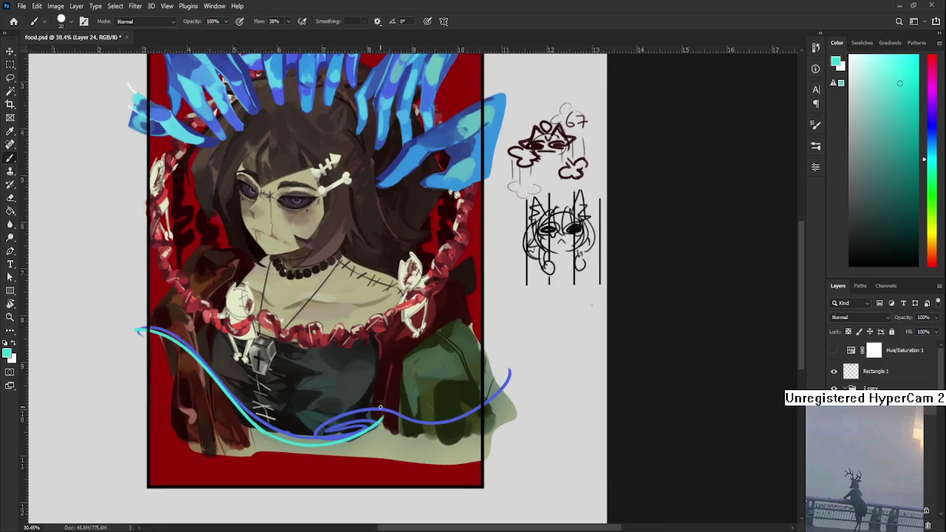
key("ctrl+z")
key("ctrl+shift+z")
key("ctrl+z")
key("ctrl+shift+z")
left_click_drag(365, 421, 361, 435)
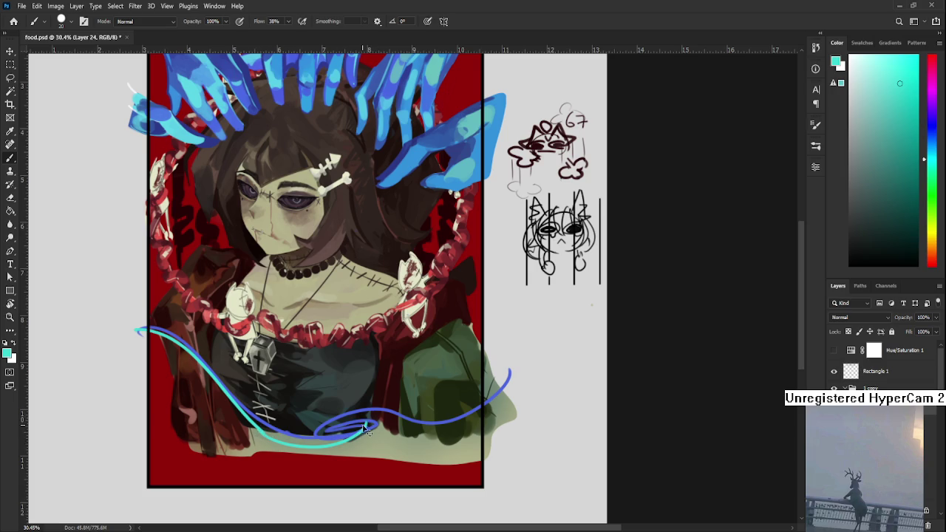
key("ctrl+z")
key("ctrl+shift+z")
key("ctrl+z")
- Rotate the view to about 54° and repaint a cyan line along the ribbon and inside the loop
left_click_drag(383, 427, 299, 399)
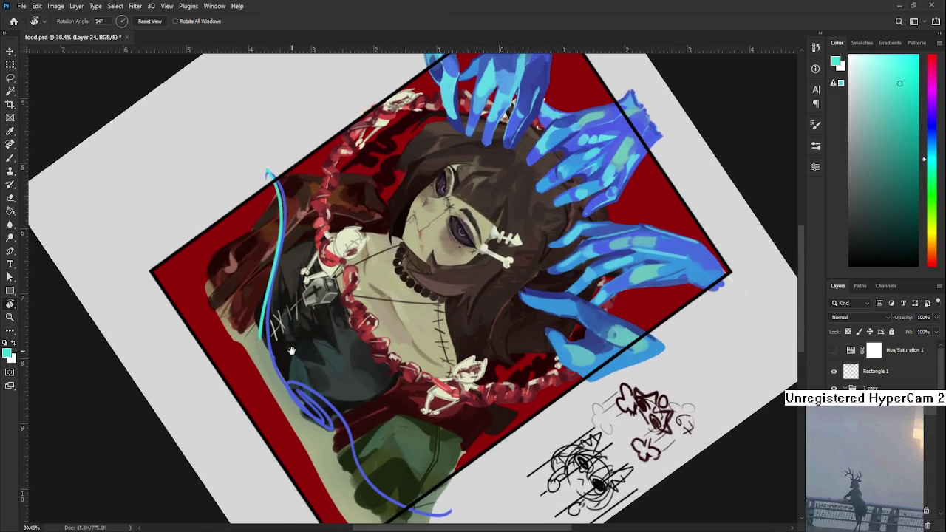
key("b")
key("ctrl+z")
left_click_drag(277, 182, 334, 438)
key("ctrl+z")
mouse_move(270, 177)
left_mouse_down()
mouse_move(333, 422)
mouse_move(262, 377)
left_mouse_up()
key("r")
key("b")
left_click_drag(267, 284, 314, 431)
- Rotate the view to about 21°, zoom to inspect, and undo the cyan stroke over the ribbon
scroll(277, 332, "down", 1)
key("r")
mouse_move(286, 350)
left_mouse_down()
mouse_move(452, 356)
mouse_move(415, 387)
left_mouse_up()
scroll(452, 355, "down", 2)
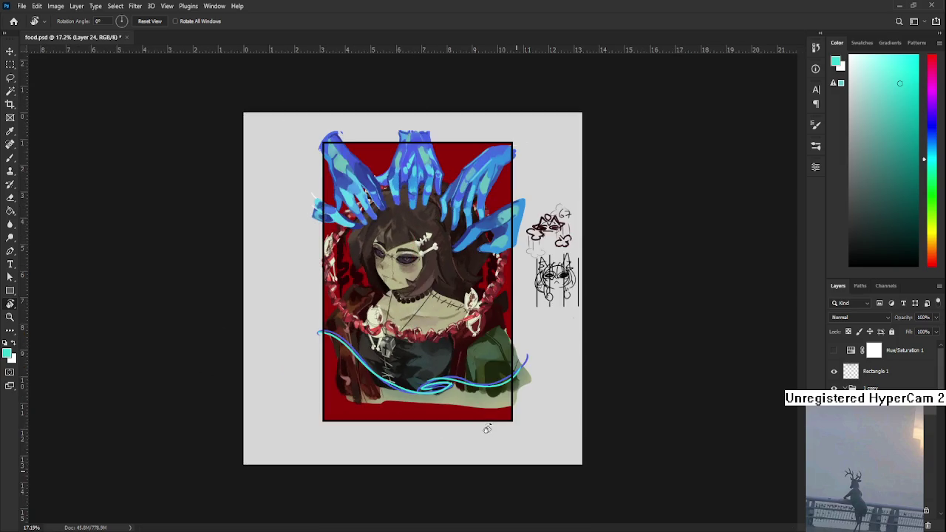
scroll(415, 388, "up", 1)
scroll(415, 387, "up", 2)
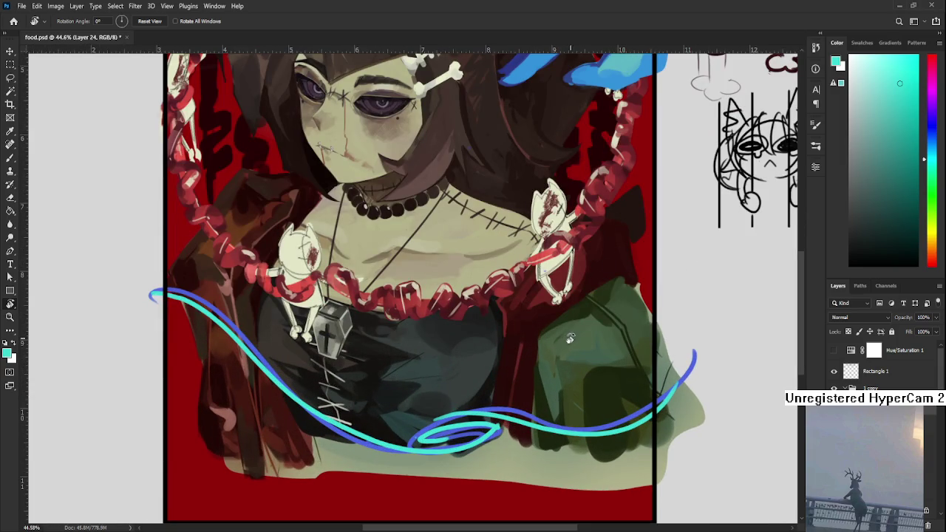
scroll(568, 337, "down", 1)
key("ctrl+z")
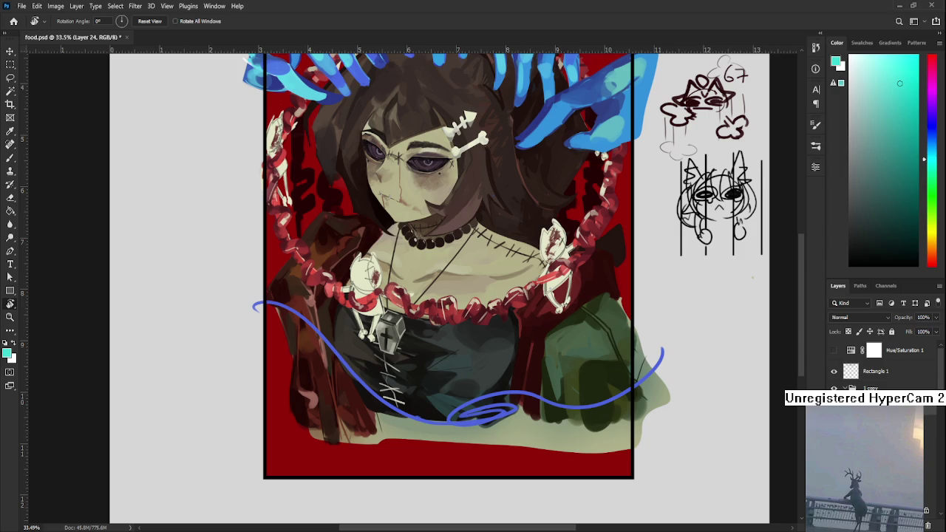
- Draw a freehand Lasso selection around the figure, then dismiss it
key("alt+bracketleft")
key("h")
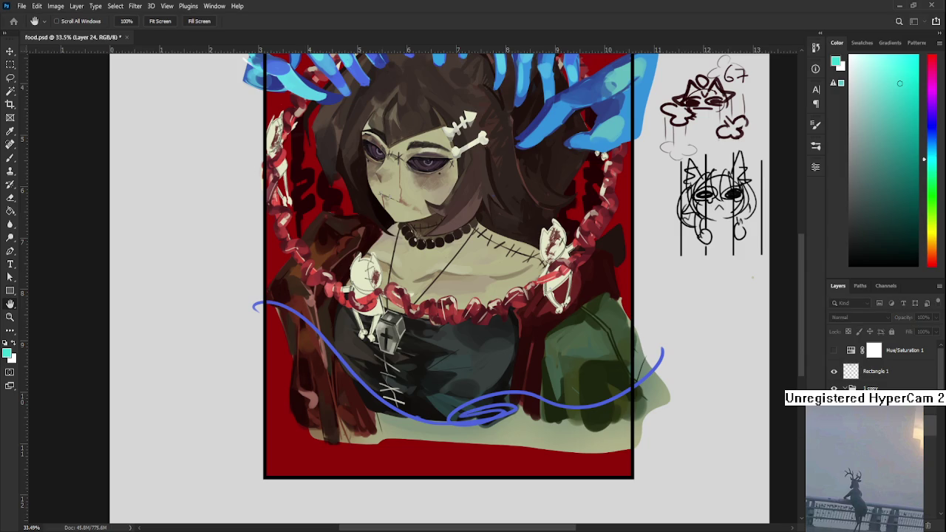
key("r")
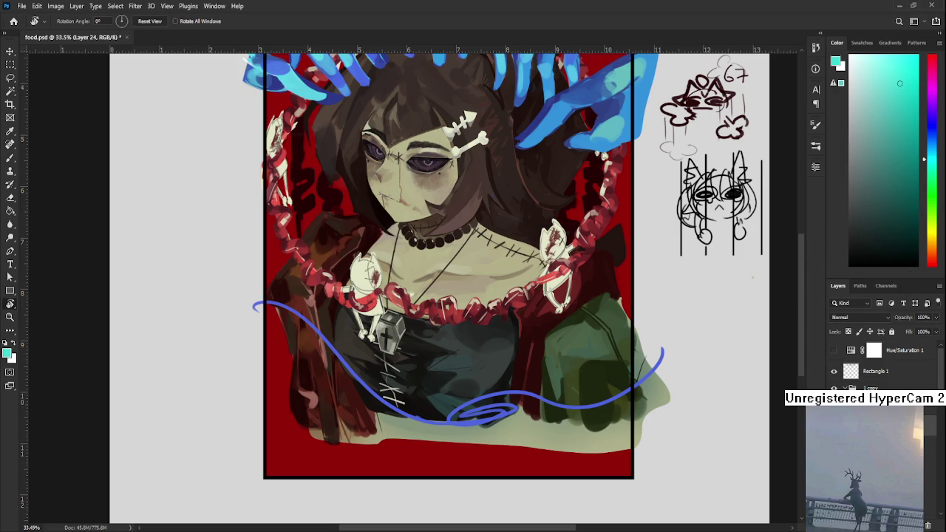
key("l")
left_click_drag(314, 272, 612, 340)
key("ctrl+j")
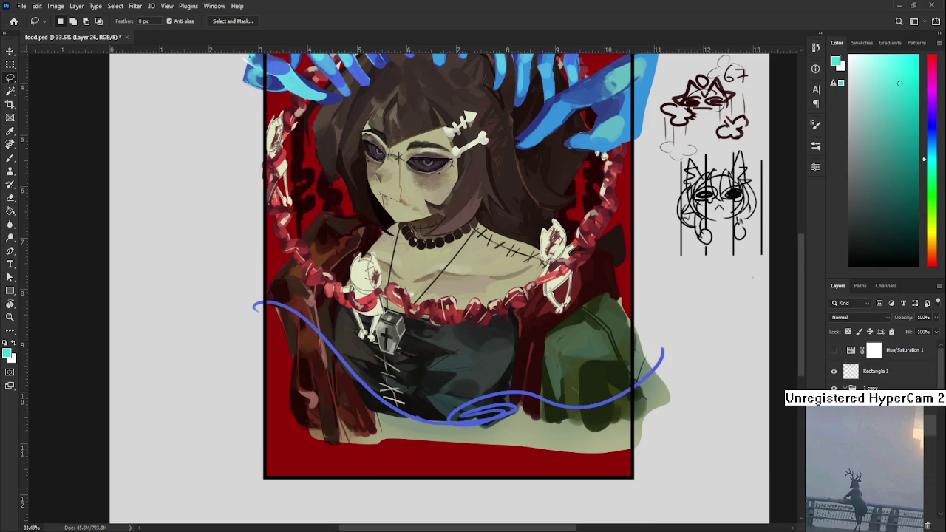
- Tilt the canvas view counter-clockwise for painting and fine-tune the brush size
key("r")
mouse_move(434, 424)
left_mouse_down()
mouse_move(481, 389)
mouse_move(443, 222)
left_mouse_up()
scroll(441, 222, "up", 2)
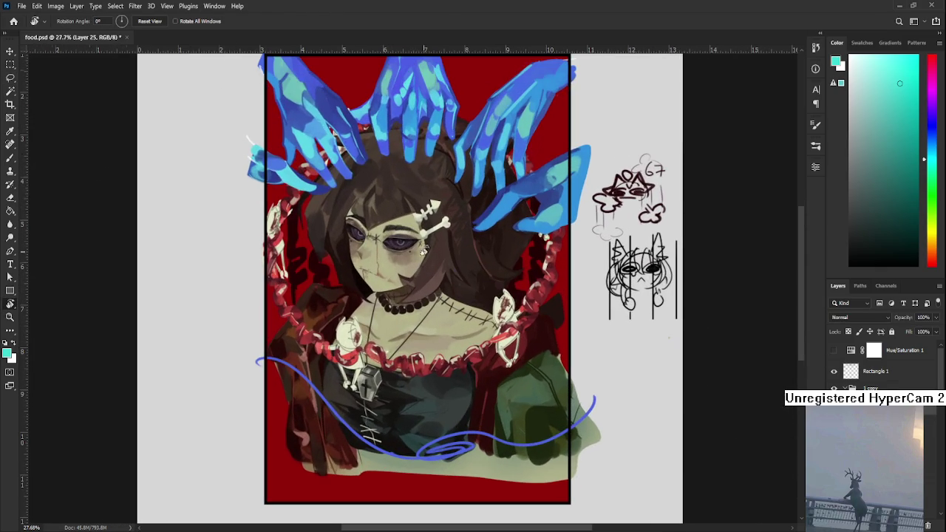
key("r")
left_click_drag(389, 120, 291, 210)
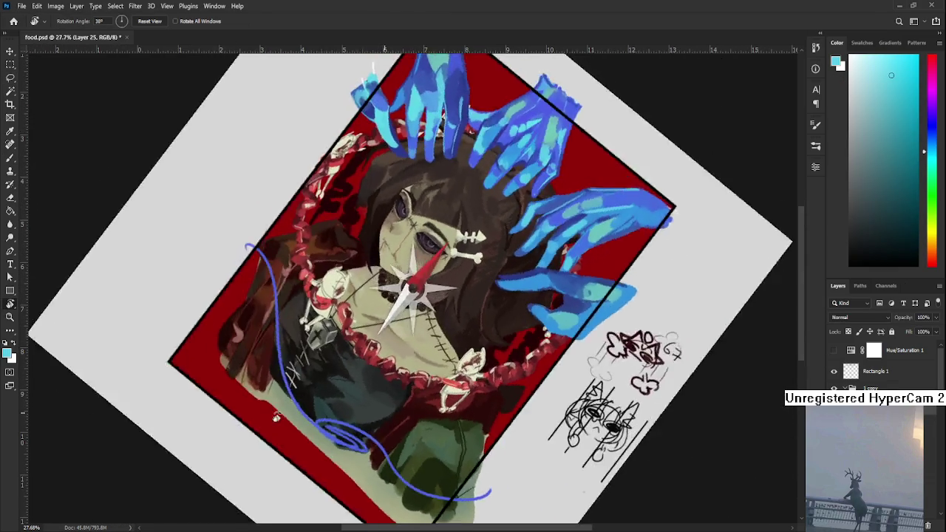
key("bracketleft")
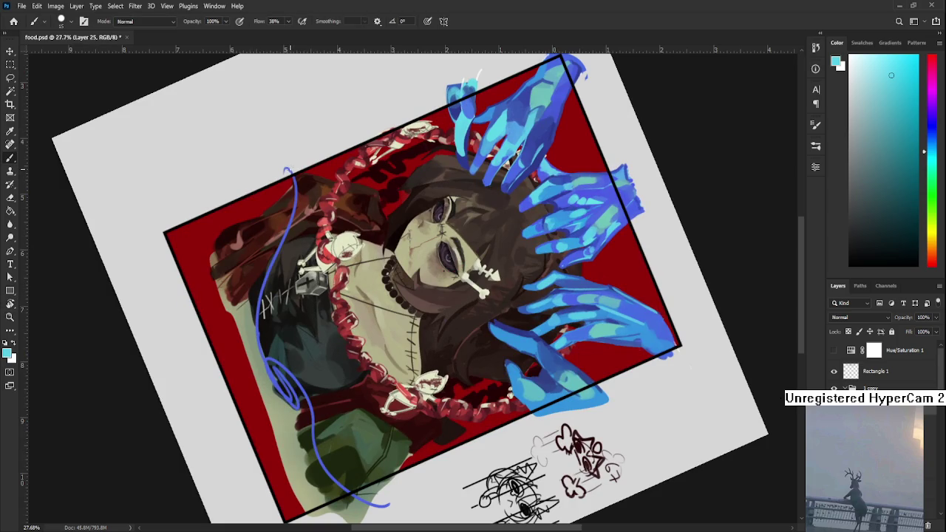
key("bracketright")
- Paint a light-blue highlight down the length of the blue ribbon, retrying until it fits
left_click_drag(288, 178, 255, 291)
key("ctrl+z")
left_click_drag(291, 179, 260, 325)
key("ctrl+z")
key("ctrl+z")
mouse_move(288, 172)
left_mouse_down()
mouse_move(268, 367)
mouse_move(271, 279)
mouse_move(298, 319)
left_mouse_up()
key("r")
- Continue the light-blue highlight around the ribbon's spiral, comparing attempts
key("ctrl+z")
left_click_drag(281, 264, 299, 319)
key("ctrl+z")
key("ctrl+z")
left_click_drag(281, 262, 301, 318)
key("ctrl+z")
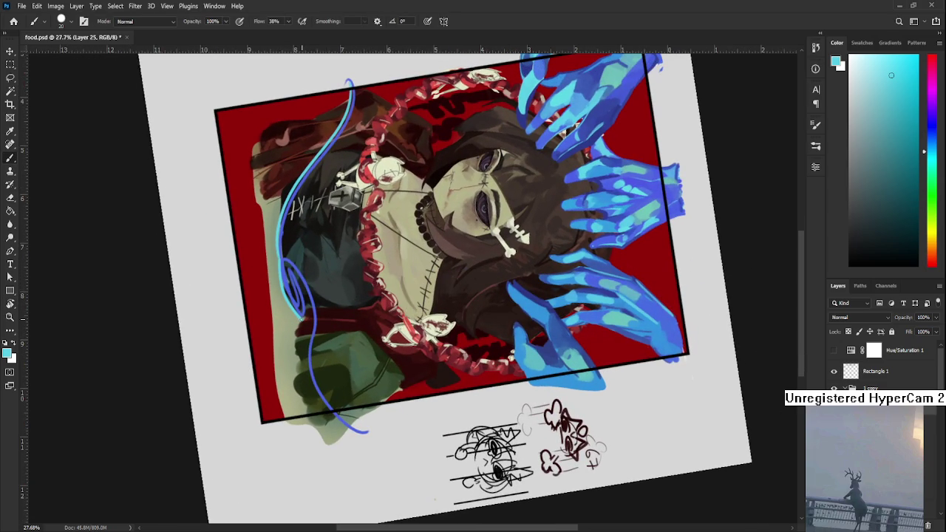
scroll(304, 318, "down", 2)
- Redraw the blue ribbon tail down toward the bottom and rotate the view to check it
key("ctrl+z")
left_click_drag(310, 279, 336, 373)
key("ctrl+z")
left_click_drag(311, 279, 311, 354)
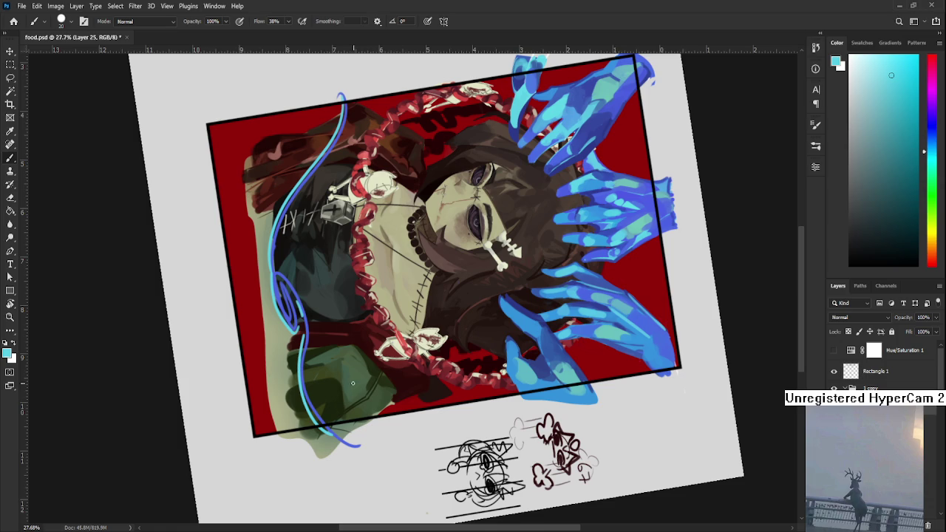
scroll(352, 382, "down", 2)
key("r")
left_click_drag(313, 324, 305, 348)
scroll(452, 339, "up", 1)
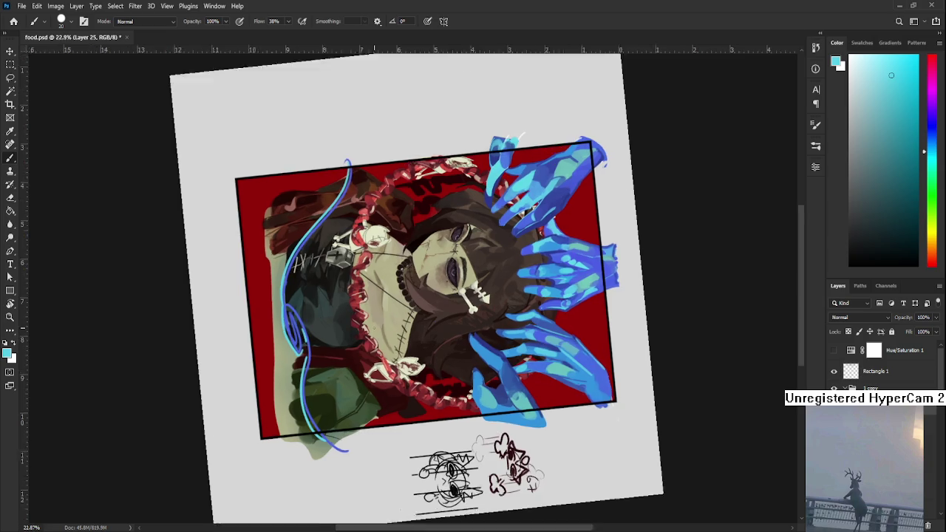
scroll(391, 342, "up", 1)
scroll(336, 343, "up", 1)
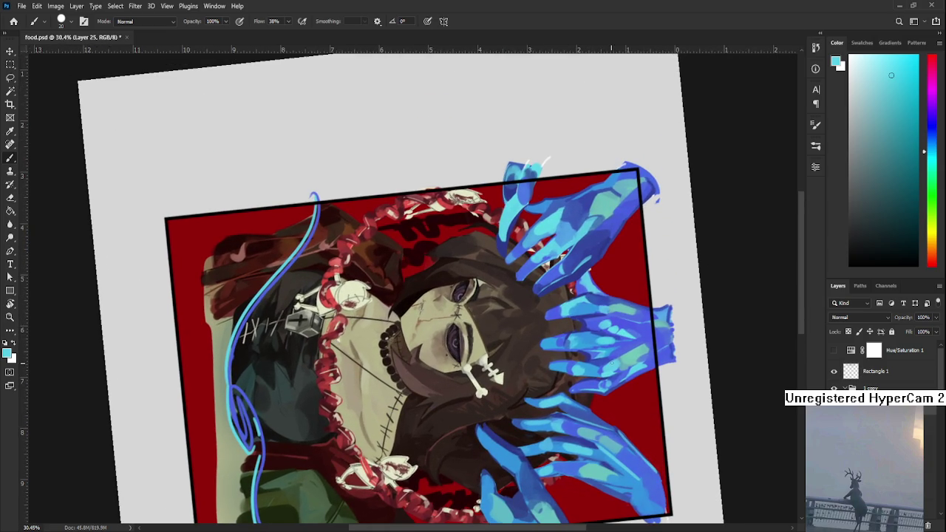
- Sample and adjust the blue from the hands, test a stroke, and rotate the view upright
left_click(629, 348, "alt")
left_click(623, 349, "alt")
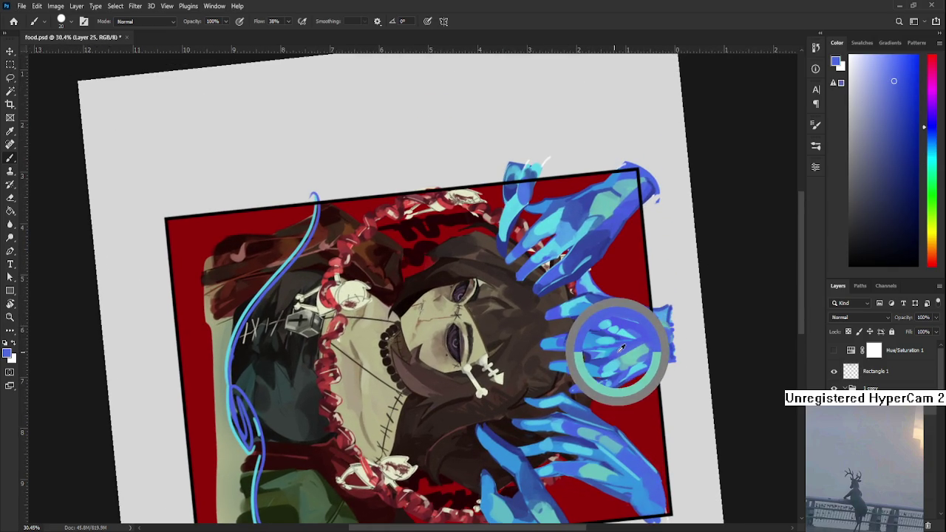
left_click(905, 75)
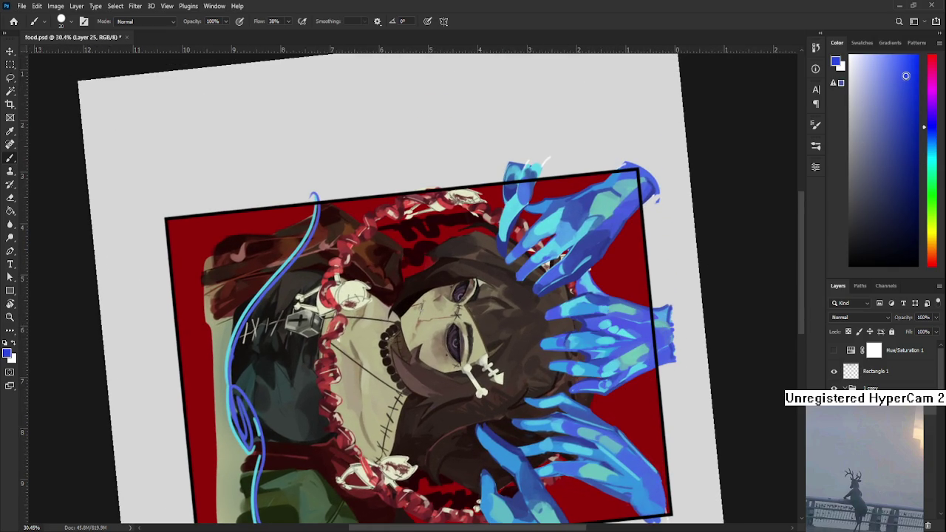
left_click_drag(248, 294, 267, 288)
left_click_drag(298, 251, 238, 384)
key("ctrl+z")
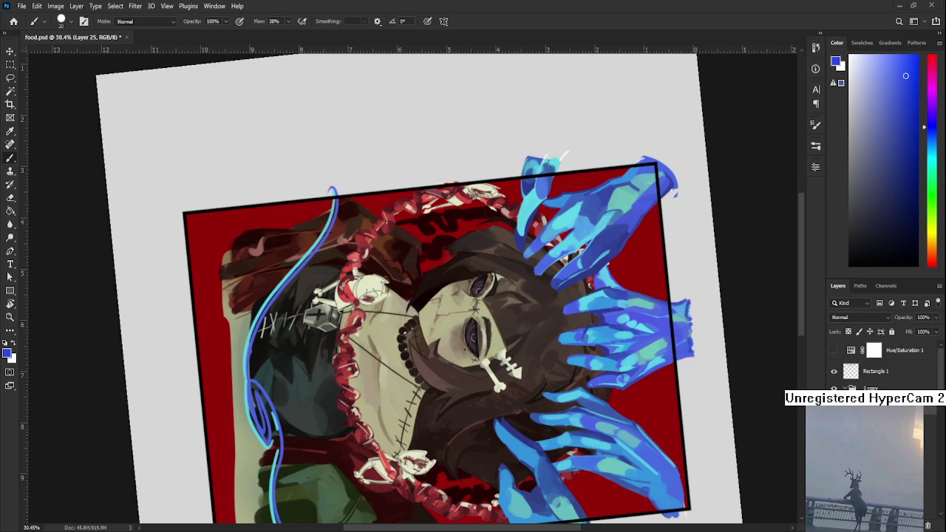
key("r")
left_click_drag(327, 369, 445, 348)
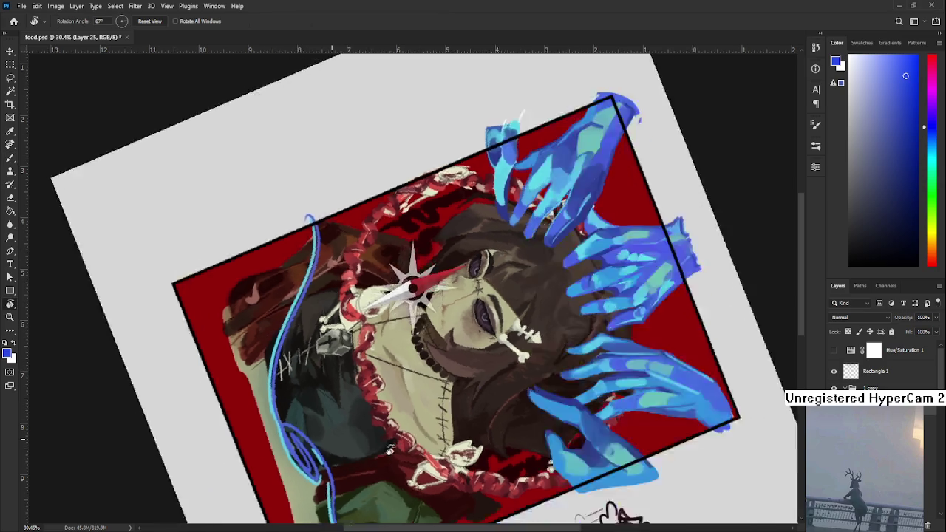
- Paint a dark-blue strand sweeping down from the left loop, retrying it several times
key("b")
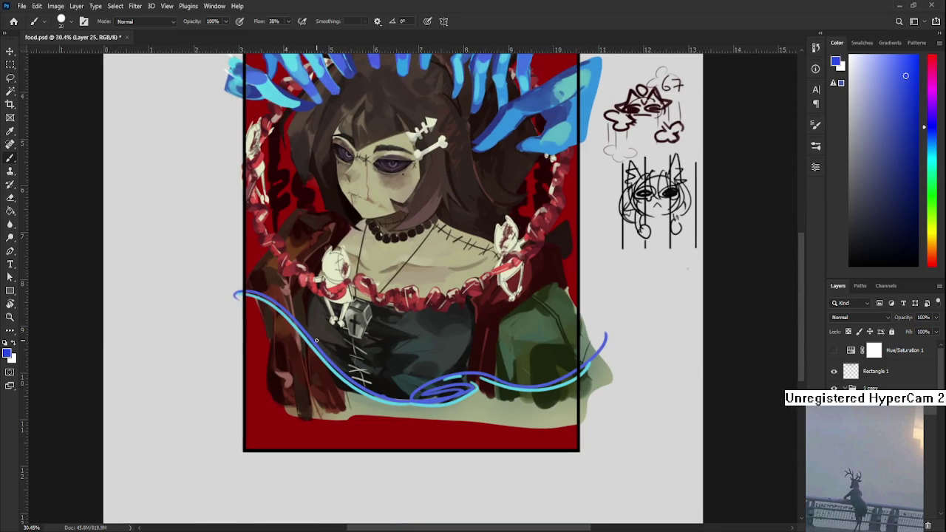
left_click_drag(282, 335, 268, 362)
left_click_drag(226, 330, 310, 456)
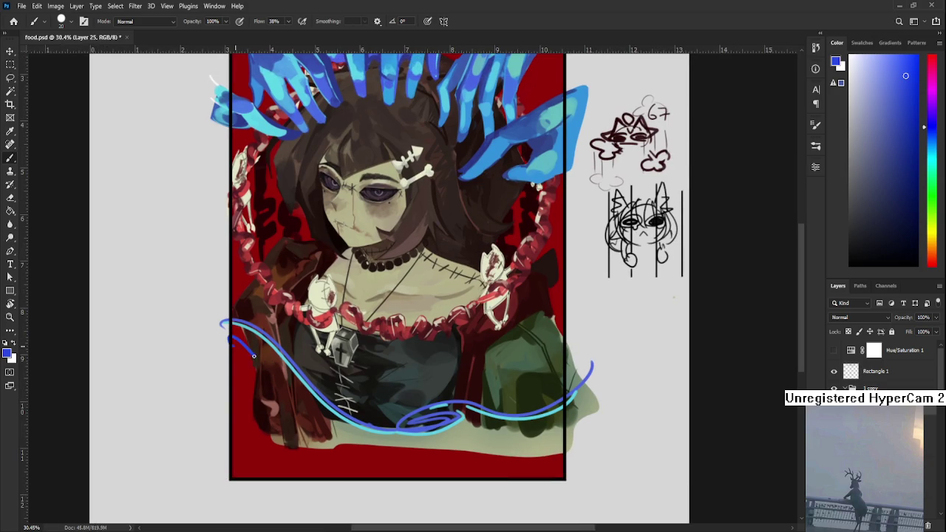
key("ctrl+z")
left_click_drag(225, 331, 312, 460)
key("ctrl+z")
left_click_drag(225, 330, 312, 446)
key("ctrl+z")
left_click_drag(220, 337, 321, 506)
key("ctrl+z")
key("ctrl+shift+z")
key("ctrl+z")
- Settle the first dark-blue strand running from the left loop to the frame bottom
left_click_drag(221, 330, 354, 486)
key("ctrl+z")
left_click_drag(220, 325, 404, 487)
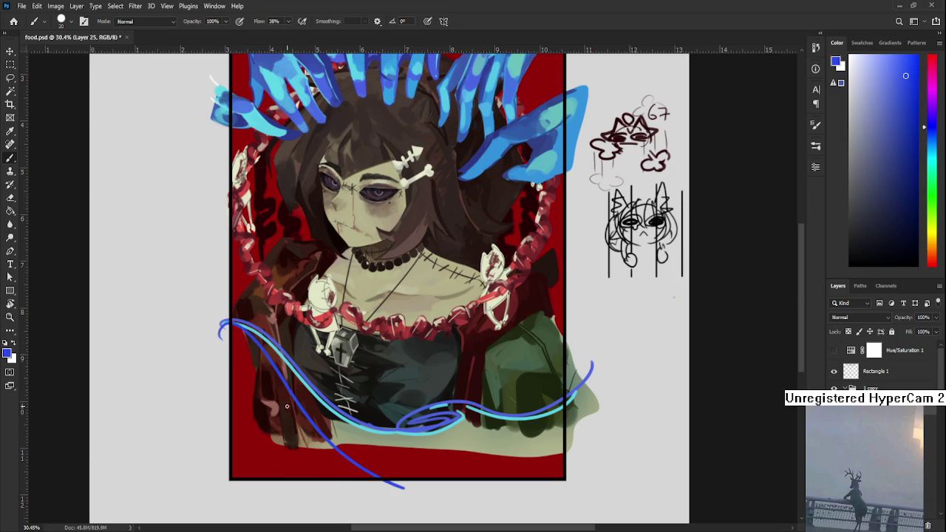
scroll(287, 406, "down", 1)
key("ctrl+z")
left_click_drag(224, 329, 383, 464)
left_click_drag(267, 358, 266, 342)
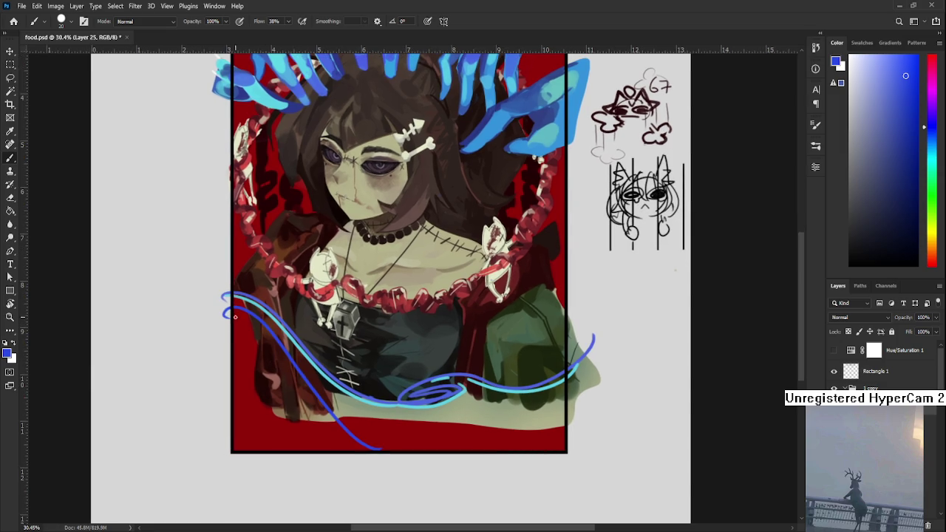
- Try out a second dark-blue strand beside the first, comparing versions
left_click_drag(231, 313, 307, 391)
key("ctrl+z")
left_click_drag(245, 316, 299, 387)
key("ctrl+z")
left_click_drag(245, 313, 373, 445)
key("ctrl+z")
left_click_drag(245, 313, 362, 447)
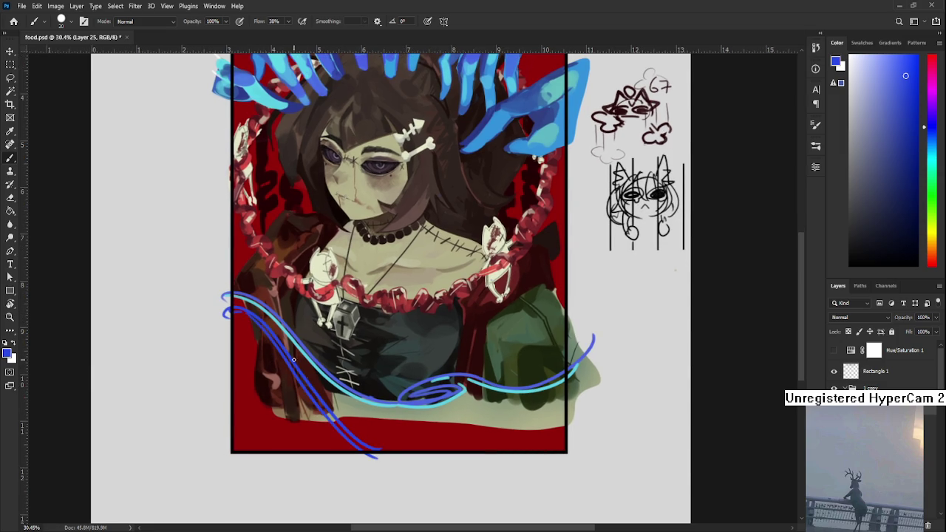
left_click_drag(287, 357, 294, 365)
key("ctrl+z")
key("ctrl+shift+z")
- Paint the second parallel dark-blue strand down to the frame's bottom edge
left_click_drag(257, 326, 387, 465)
key("ctrl+z")
left_click_drag(251, 322, 389, 467)
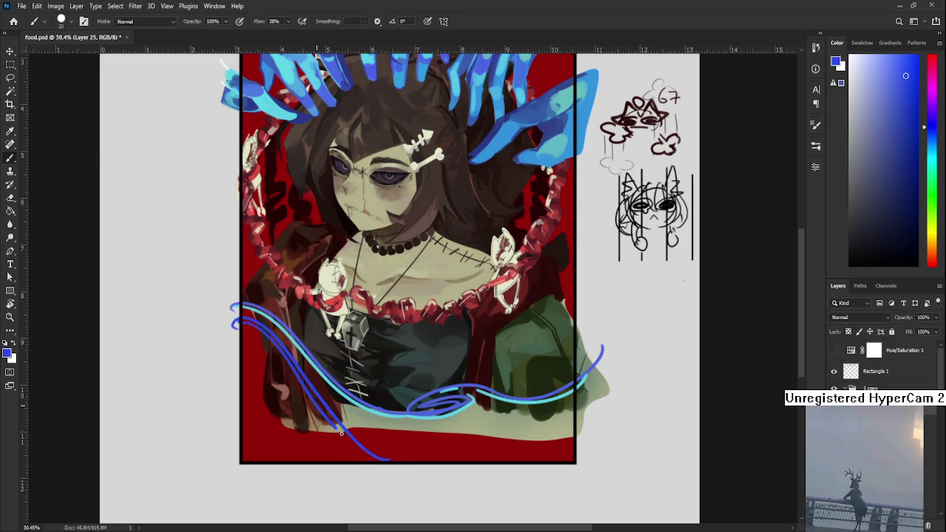
left_click_drag(251, 321, 397, 486)
key("ctrl+z")
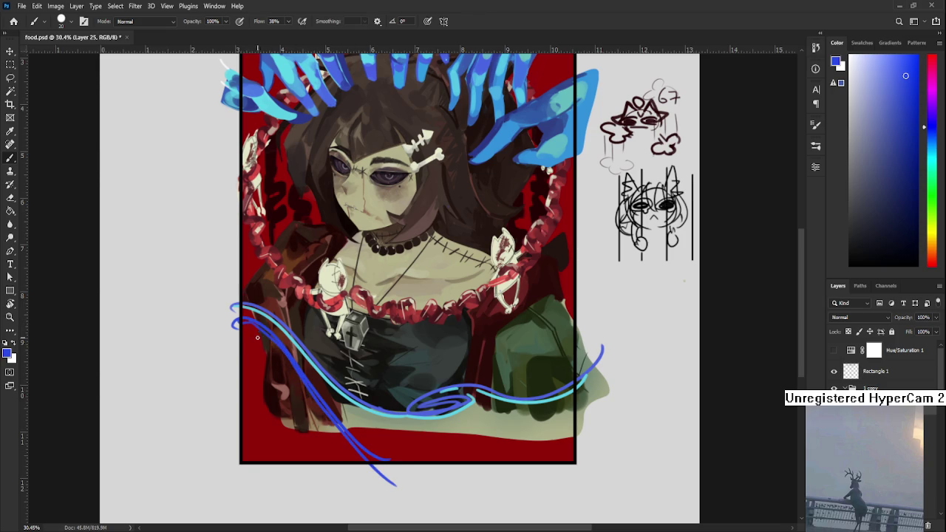
- Tilt the view clockwise and sample a light cyan from the ribbon
key("r")
left_click_drag(258, 338, 339, 349)
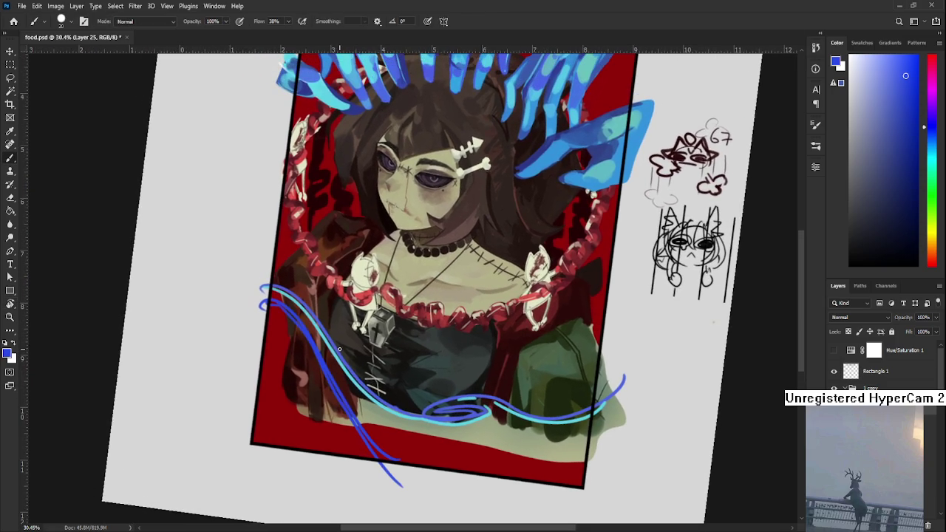
left_click(336, 348, "alt")
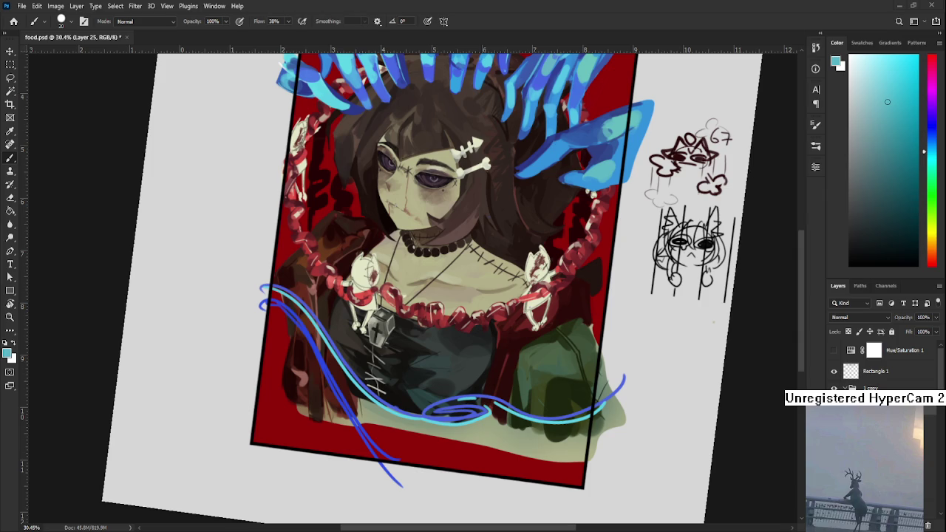
- Rotate the view about 70° and erase the stray blue sketch stroke on the left
scroll(222, 332, "down", 2)
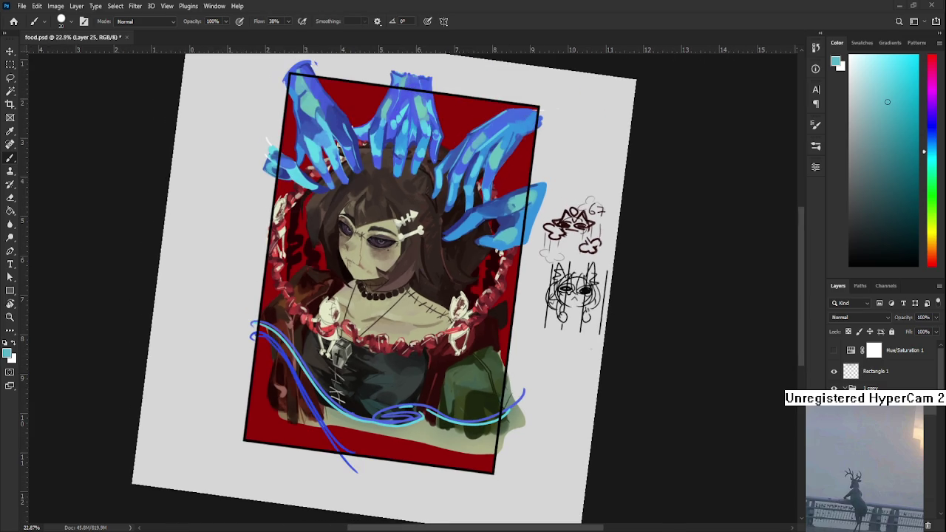
key("r")
left_click_drag(321, 401, 281, 399)
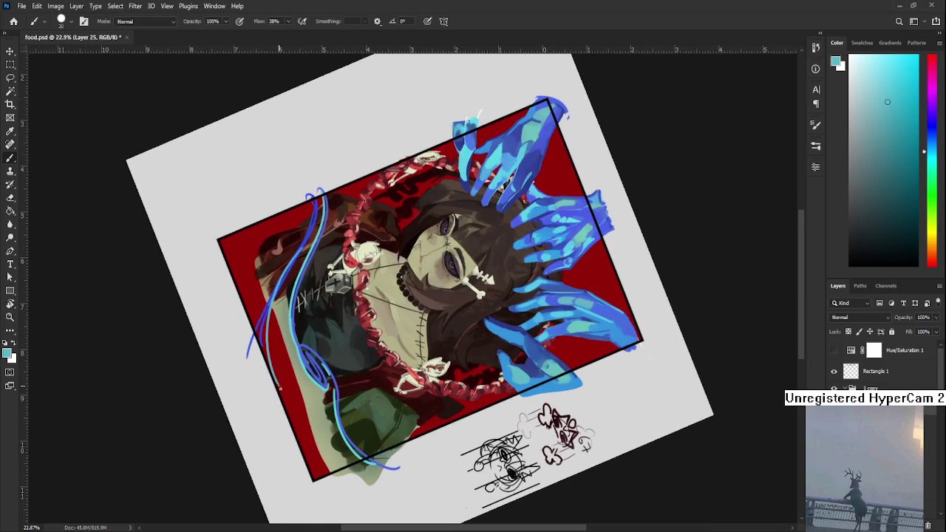
key("e")
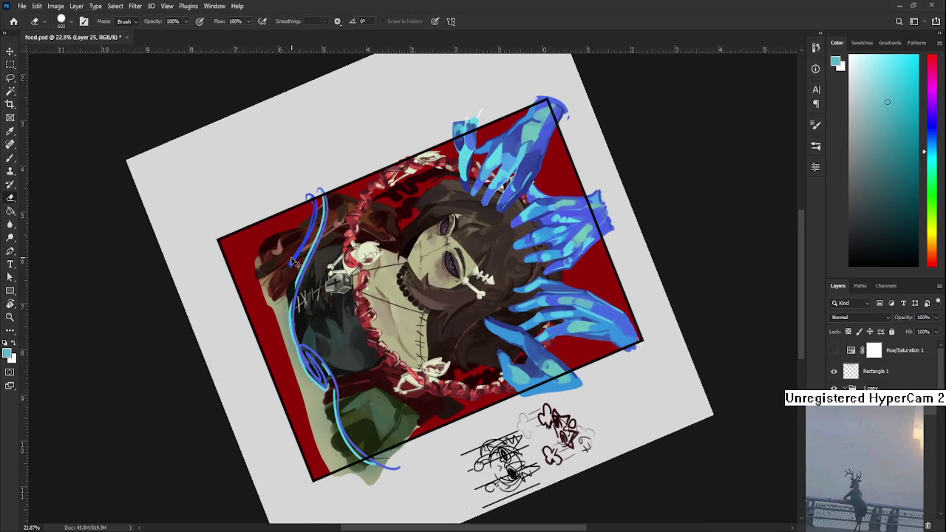
mouse_move(274, 255)
left_mouse_down()
mouse_move(229, 363)
mouse_move(274, 200)
left_mouse_up()
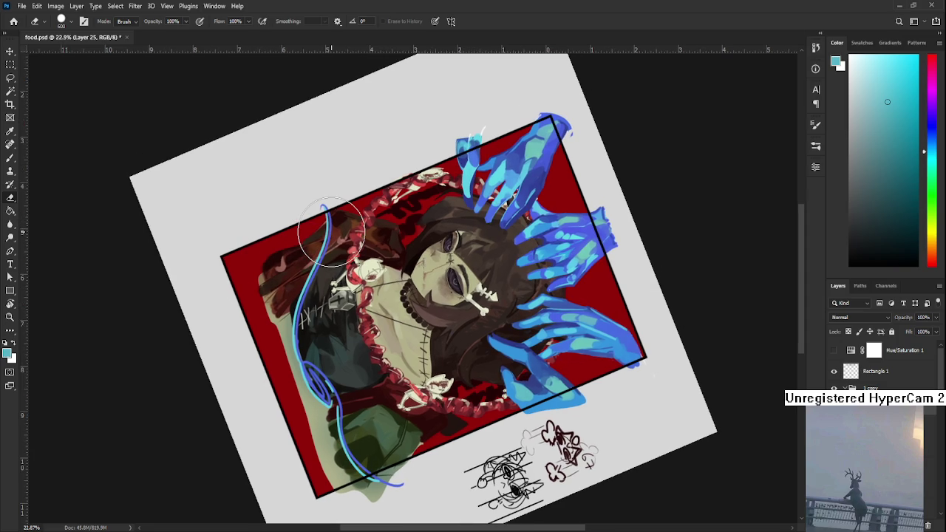
scroll(333, 229, "up", 3)
left_click_drag(333, 229, 177, 259)
- Sample the blue from the hand and rotate the canvas to a comfortable drawing angle
key("b")
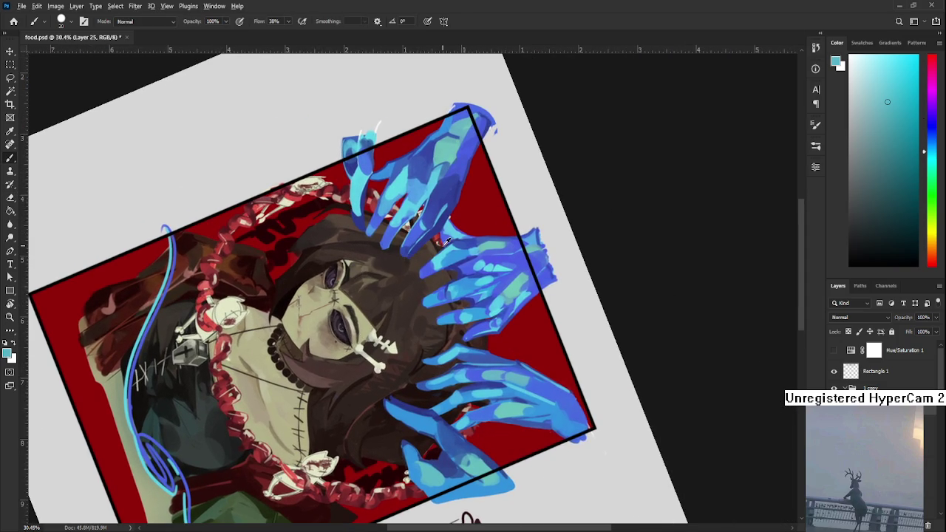
left_click(451, 240, "alt")
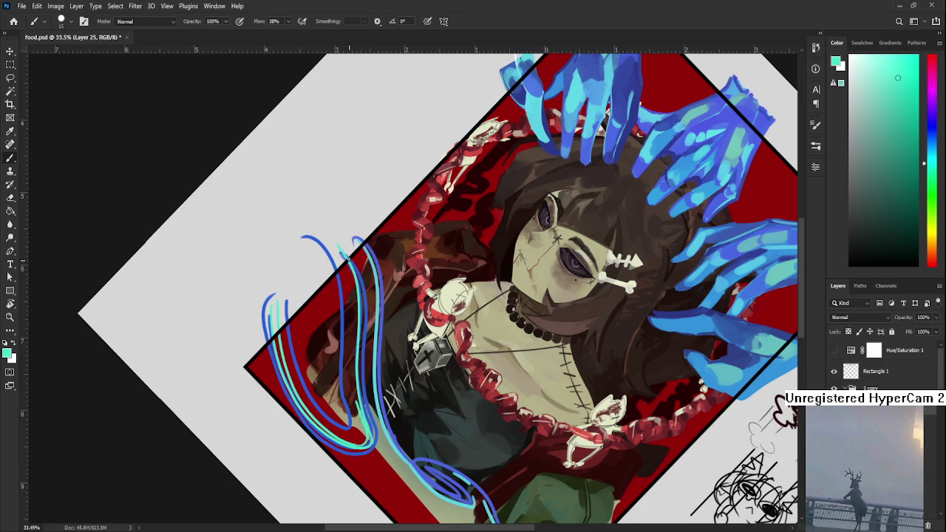
key("r")
mouse_move(358, 365)
left_mouse_down()
mouse_move(397, 372)
mouse_move(372, 314)
left_mouse_up()
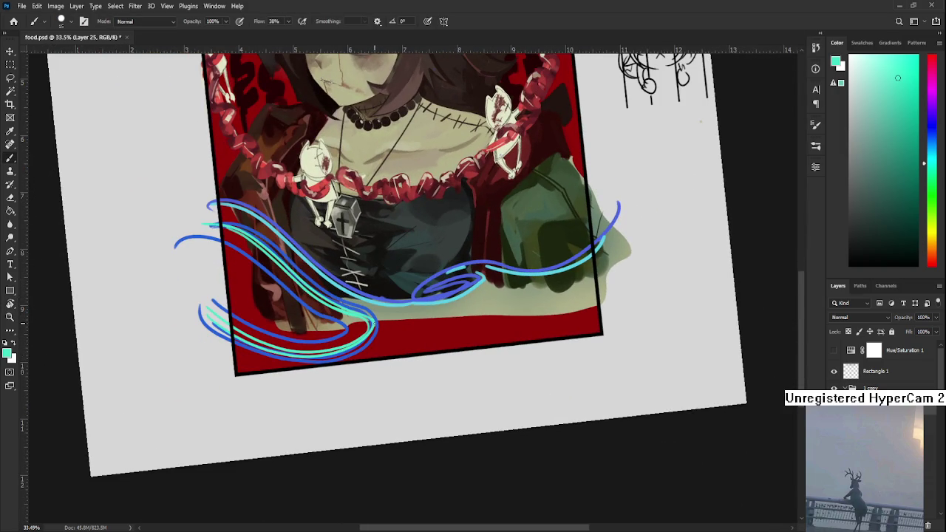
scroll(373, 325, "down", 3)
key("r")
left_click_drag(373, 325, 414, 280)
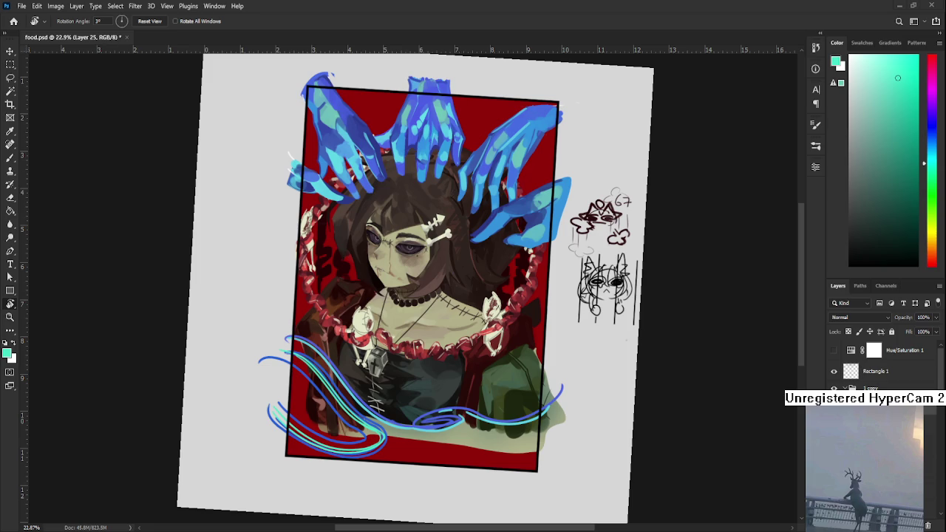
mouse_move(348, 410)
left_mouse_down()
mouse_move(251, 341)
mouse_move(233, 360)
mouse_move(250, 369)
left_mouse_up()
key("e")
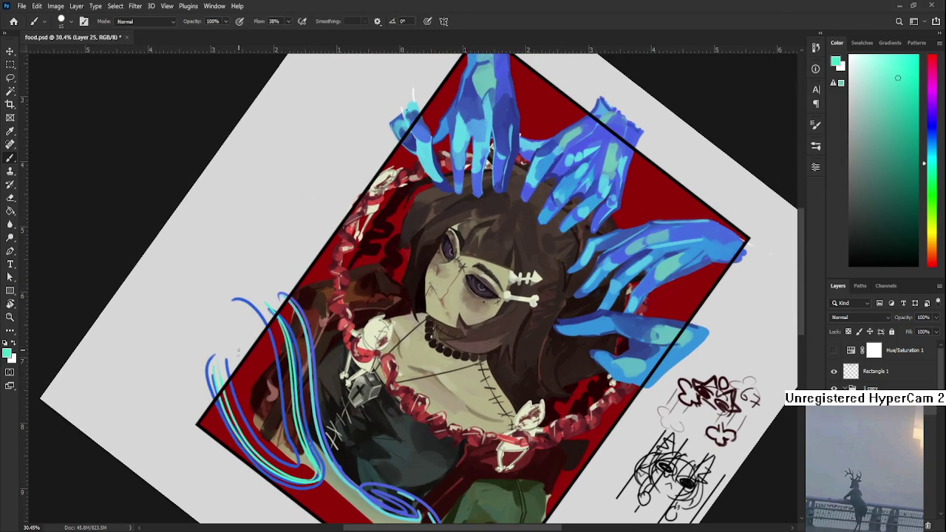
- Paint a cyan ribbon stroke beside the blue lines, retrying it several times
left_click_drag(235, 344, 276, 455)
key("ctrl+z")
left_click_drag(235, 347, 279, 454)
key("ctrl+z")
mouse_move(234, 346)
left_mouse_down()
mouse_move(281, 454)
mouse_move(355, 325)
left_mouse_up()
key("ctrl+z")
key("ctrl+z")
- Turn the document view back upright
key("r")
scroll(305, 413, "down", 2)
scroll(365, 314, "down", 2)
scroll(510, 383, "down", 1)
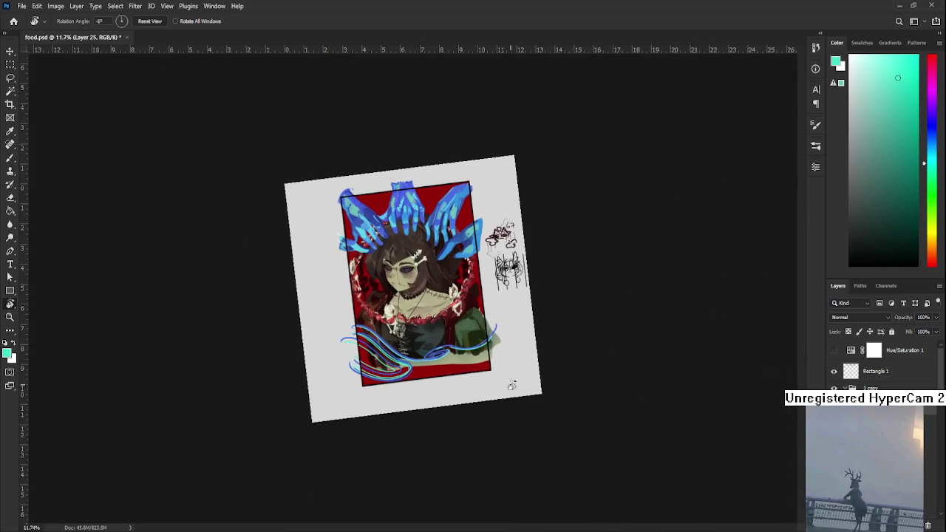
left_click_drag(510, 382, 515, 412)
scroll(395, 334, "up", 3)
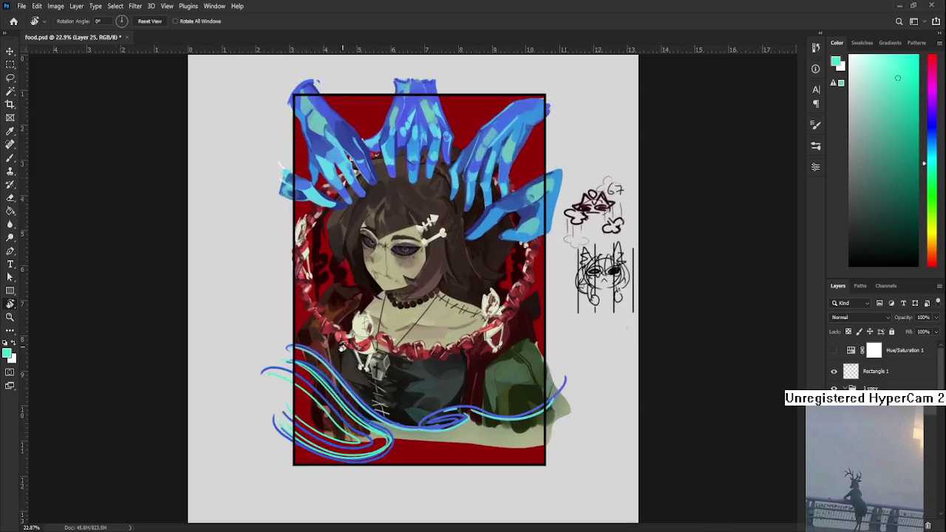
scroll(333, 357, "up", 2)
- Paint an orange stroke along the blue ribbons at the lower left
left_click_drag(333, 358, 318, 264)
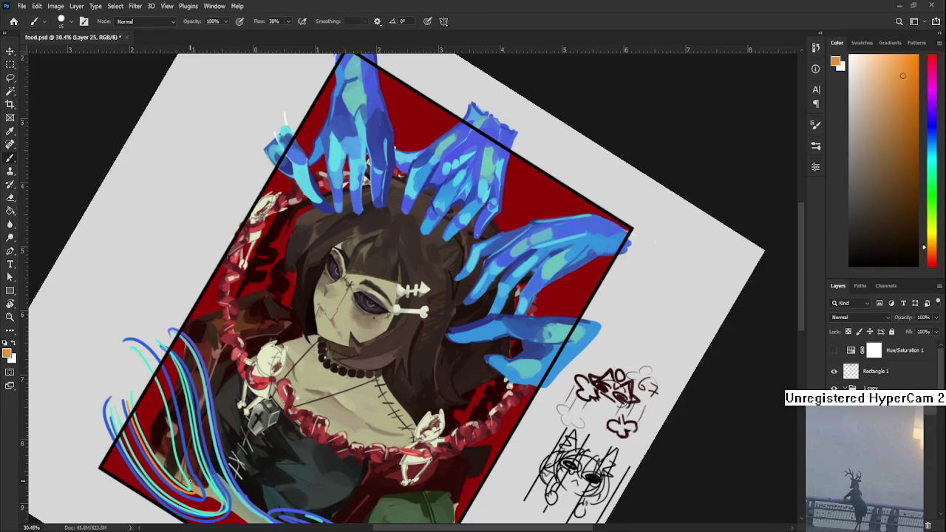
left_click_drag(156, 371, 190, 480)
key("ctrl+z")
left_click_drag(157, 370, 195, 487)
- Rotate the view and add a thin orange strand among the ribbon lines
key("r")
mouse_move(360, 316)
left_mouse_down()
mouse_move(364, 324)
mouse_move(278, 360)
mouse_move(406, 302)
left_mouse_up()
key("b")
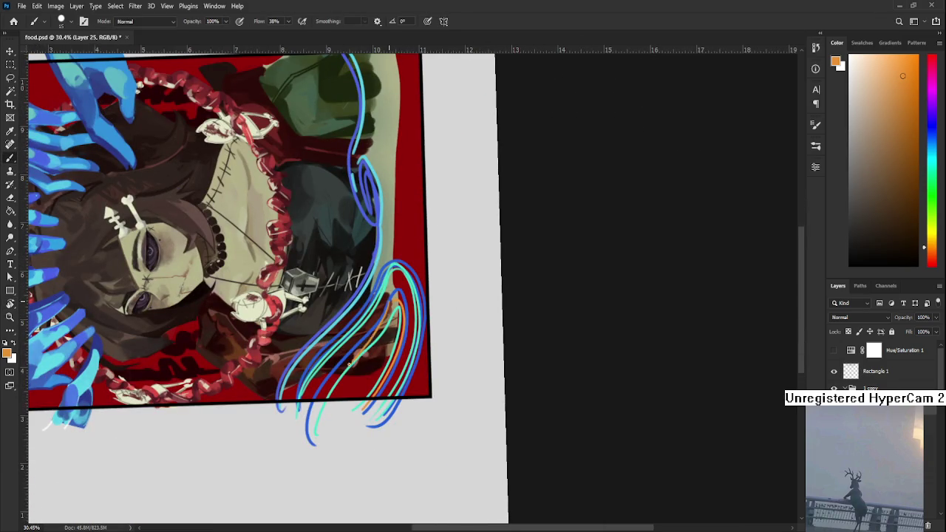
left_click_drag(389, 309, 314, 434)
left_click_drag(388, 304, 327, 403)
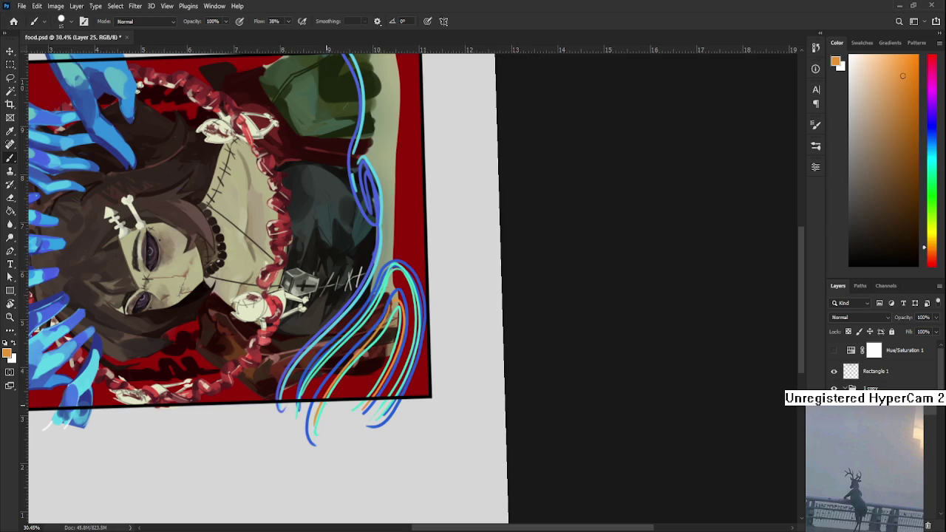
- Paint a long orange stroke along the inner blue ribbon line
key("r")
left_click_drag(405, 321, 343, 353)
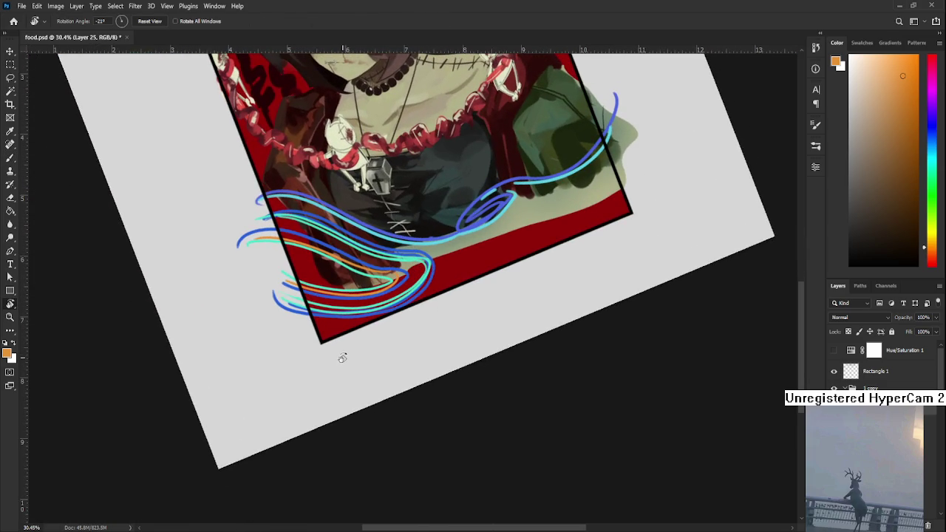
mouse_move(417, 311)
left_mouse_down()
mouse_move(353, 314)
mouse_move(361, 298)
left_mouse_up()
key("b")
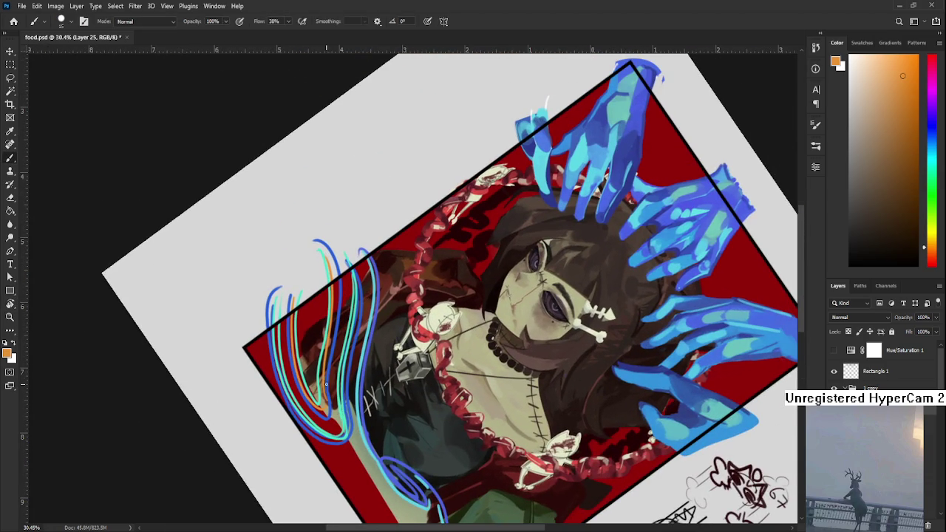
left_click_drag(345, 361, 316, 335)
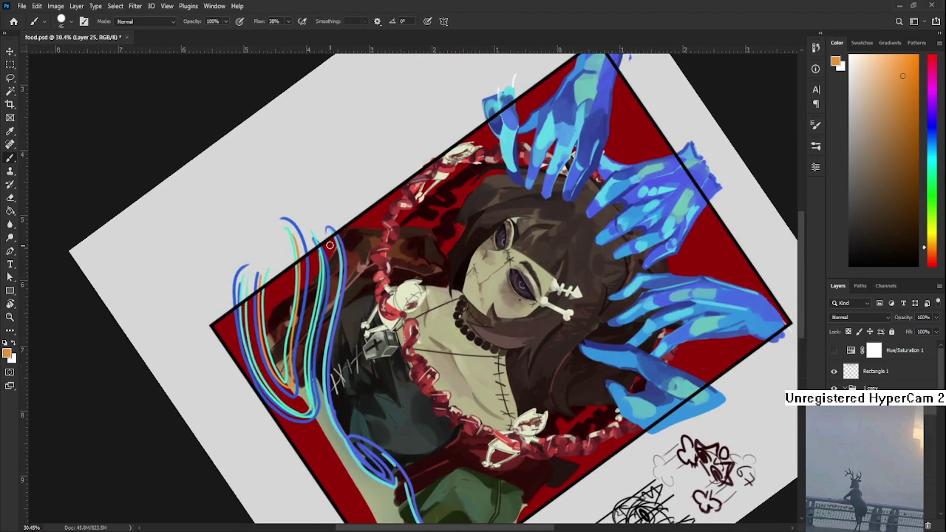
left_click_drag(334, 235, 336, 278)
key("ctrl+z")
left_click_drag(329, 235, 318, 410)
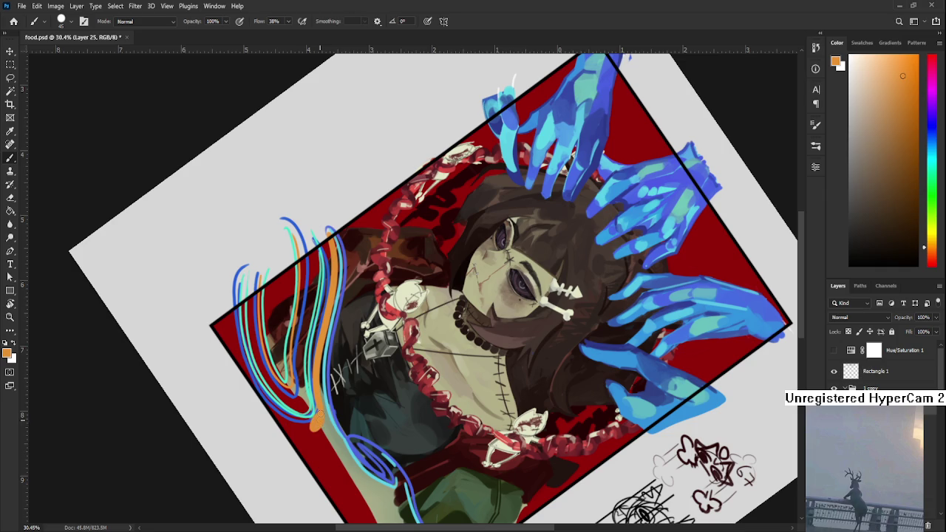
- Try extending the orange stroke's lower end, undo it, and resample the orange
left_click_drag(317, 410, 410, 360)
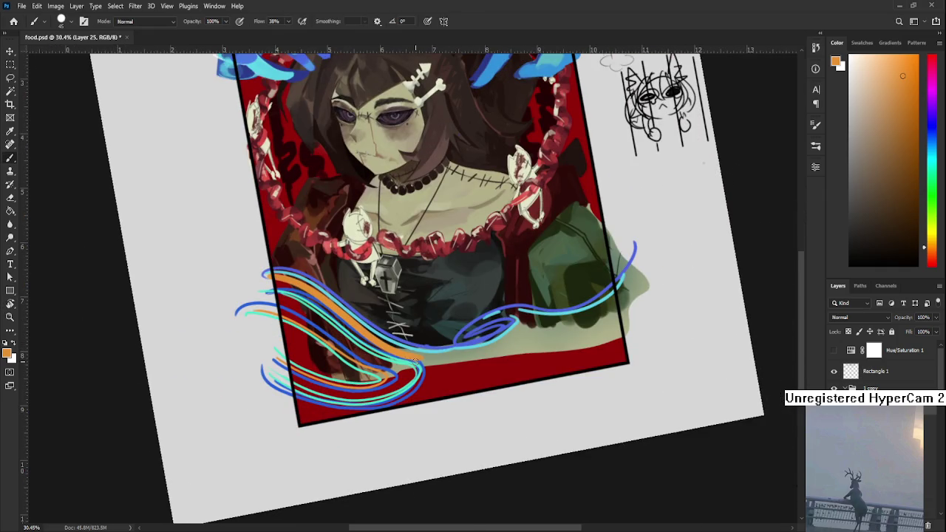
mouse_move(413, 364)
left_mouse_down()
mouse_move(416, 374)
mouse_move(421, 363)
left_mouse_up()
key("ctrl+z")
key("e")
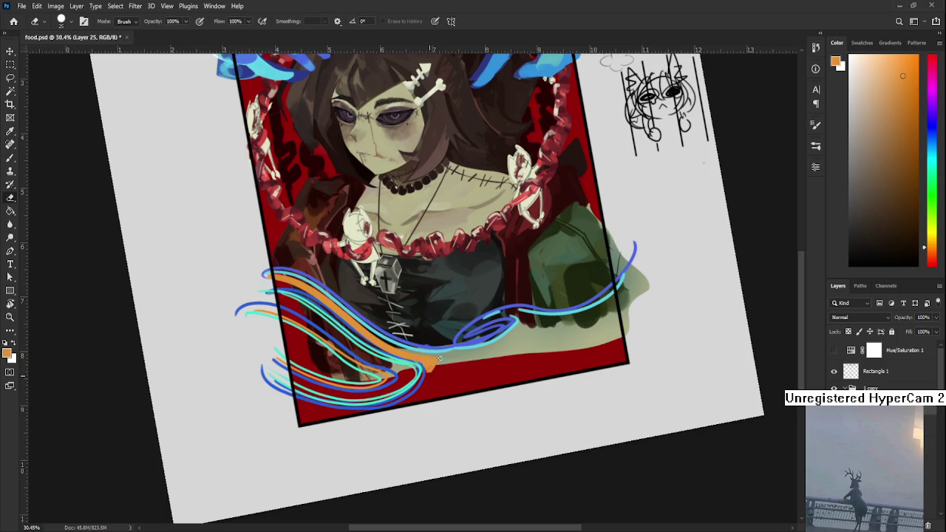
key("b")
left_click(425, 358, "alt")
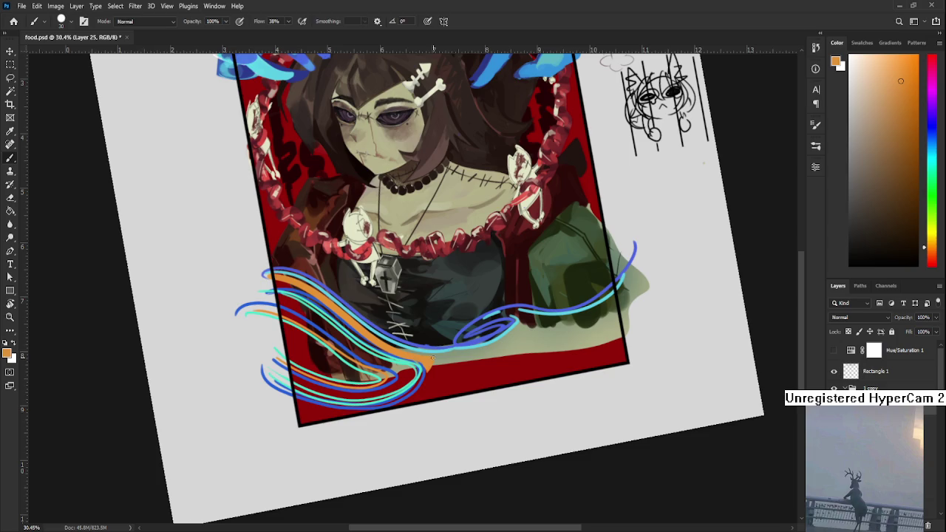
- Rotate the canvas to the ribbon ends, then turn it back upright to review
key("r")
mouse_move(421, 380)
left_mouse_down()
mouse_move(336, 358)
mouse_move(357, 276)
left_mouse_up()
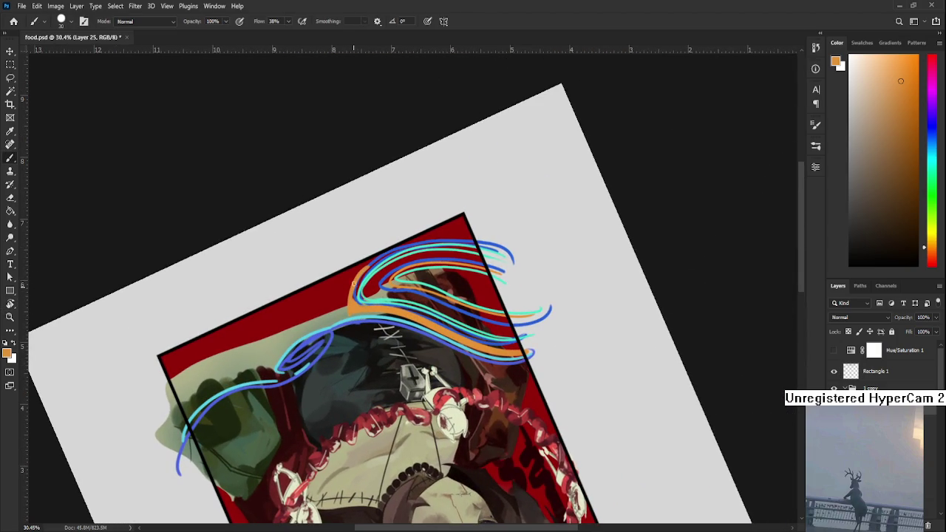
key("e")
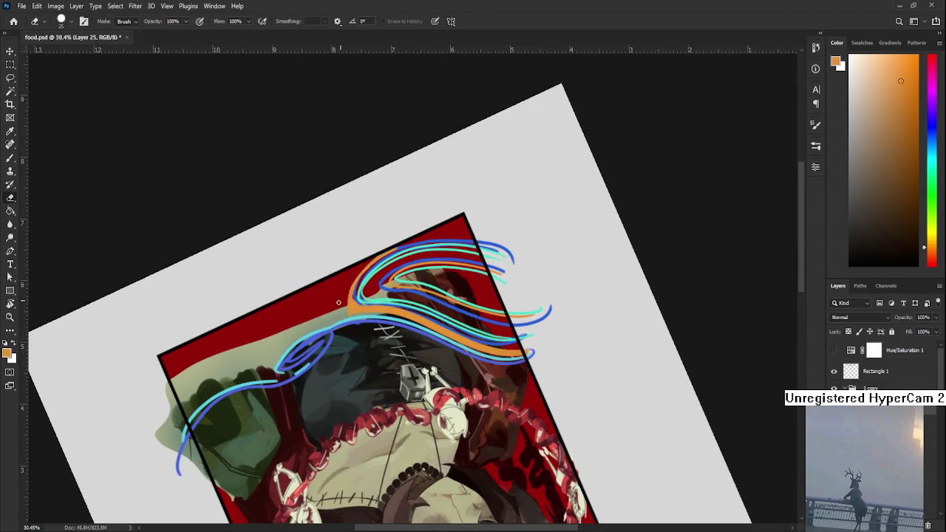
key("r")
left_click_drag(357, 272, 551, 322)
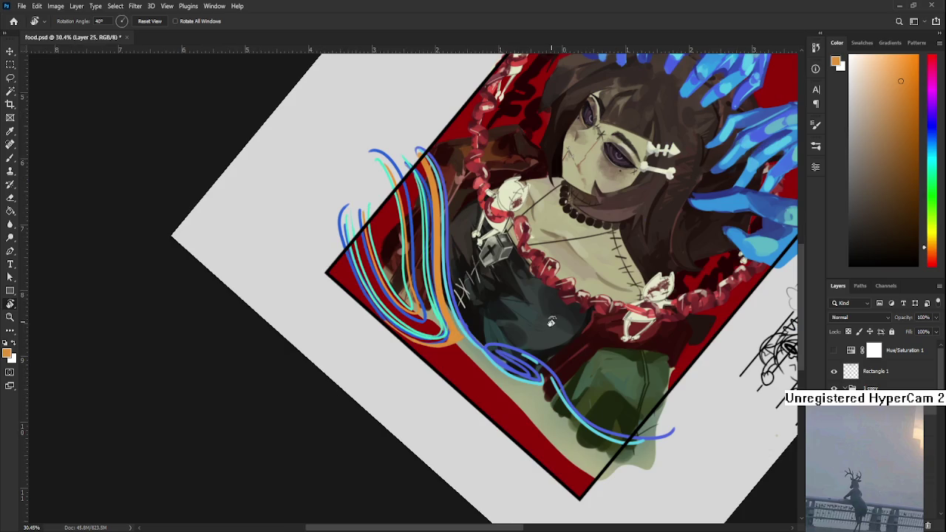
scroll(464, 399, "down", 2)
left_click_drag(464, 399, 517, 347)
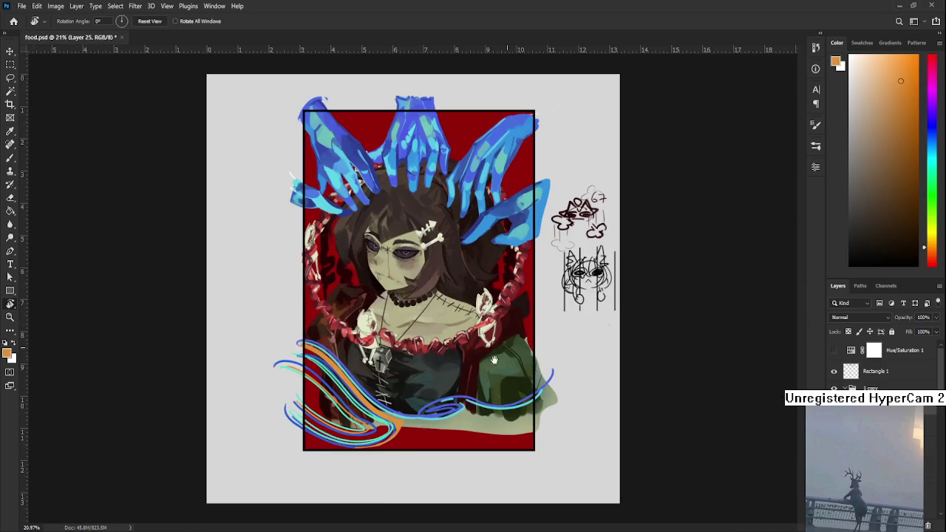
scroll(511, 353, "up", 1)
scroll(511, 353, "up", 2)
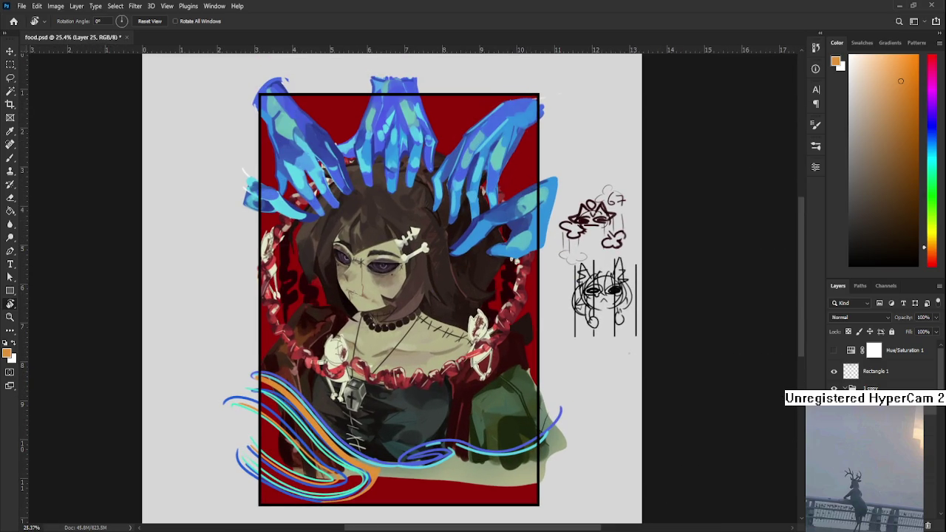
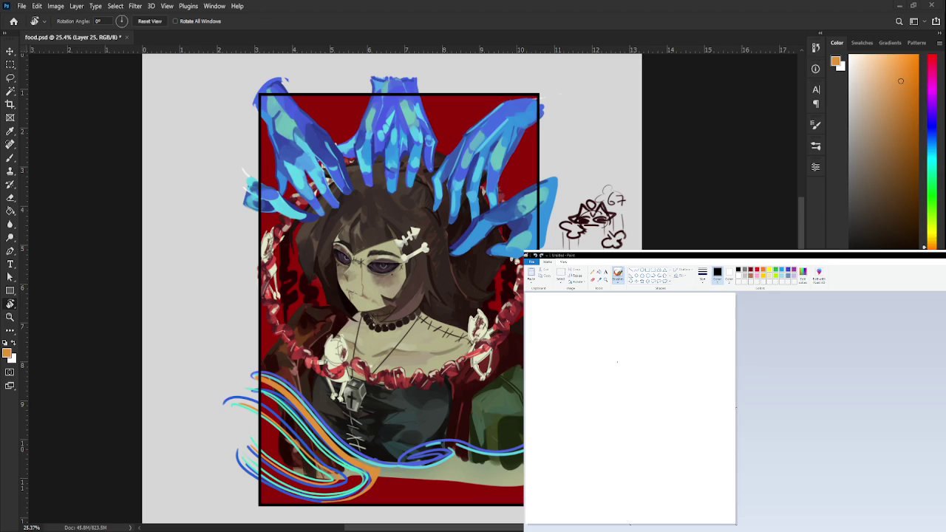
- Pencil-sketch a creature in Paint with ears, a zigzag underside, a tail and an eye
left_click(599, 389)
mouse_move(599, 364)
left_mouse_down()
mouse_move(622, 415)
mouse_move(675, 417)
mouse_move(657, 363)
mouse_move(672, 390)
left_mouse_up()
mouse_move(585, 340)
left_mouse_down()
mouse_move(592, 379)
mouse_move(611, 358)
mouse_move(660, 363)
left_mouse_up()
mouse_move(592, 375)
left_mouse_down()
mouse_move(557, 348)
mouse_move(586, 377)
left_mouse_up()
mouse_move(659, 371)
left_mouse_down()
mouse_move(678, 370)
mouse_move(675, 340)
left_mouse_up()
mouse_move(588, 384)
left_mouse_down()
mouse_move(539, 345)
mouse_move(526, 386)
left_mouse_up()
mouse_move(526, 412)
left_mouse_down()
mouse_move(565, 441)
mouse_move(580, 422)
left_mouse_up()
mouse_move(690, 351)
left_mouse_down()
mouse_move(665, 376)
mouse_move(731, 410)
mouse_move(691, 427)
left_mouse_up()
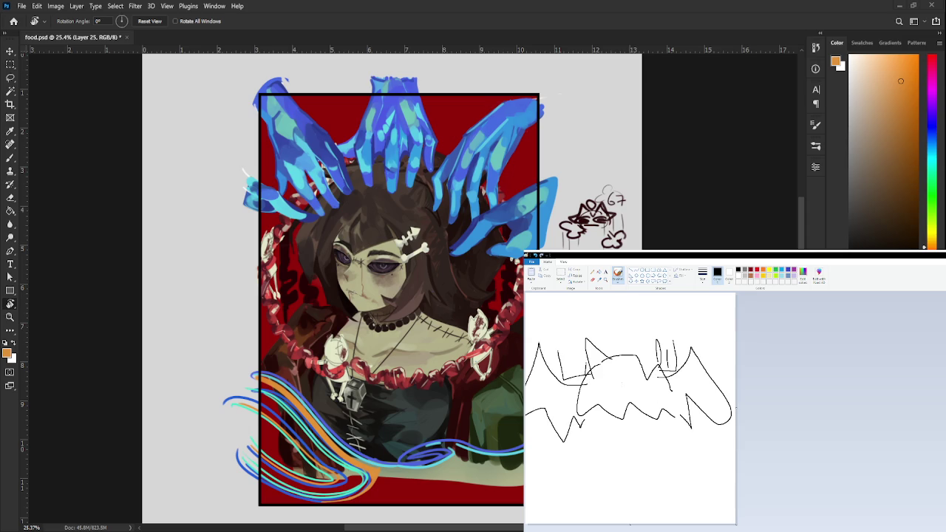
mouse_move(619, 383)
left_mouse_down()
mouse_move(594, 392)
mouse_move(656, 378)
mouse_move(629, 386)
mouse_move(653, 384)
mouse_move(619, 412)
mouse_move(636, 407)
left_mouse_up()
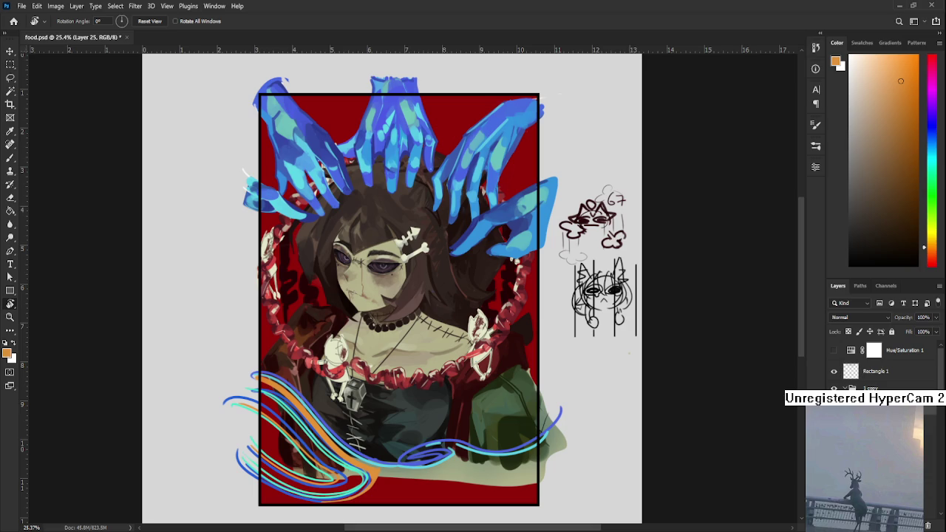
- Leave food.psd for Photoshop's Home screen showing the Recent files grid
left_click(14, 22)
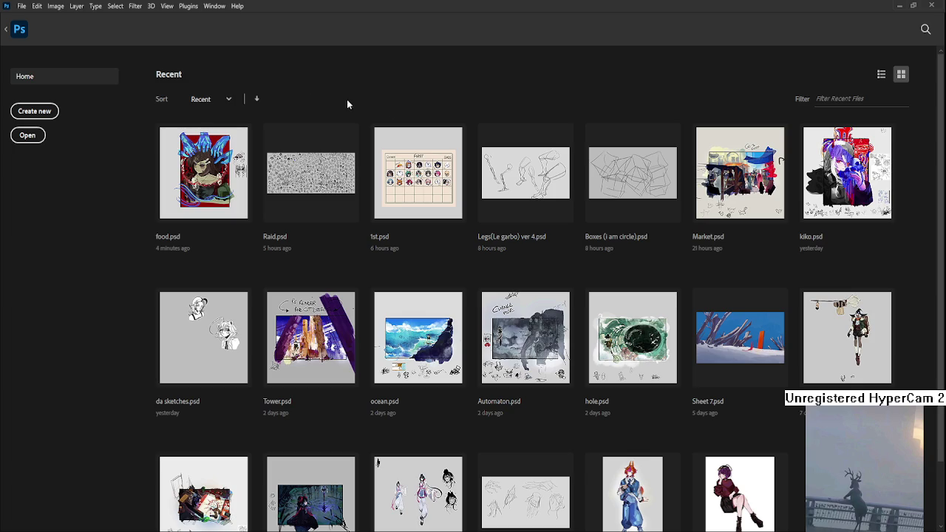
- Open Raid.psd from the Home screen and zoom into the sketch sheet
left_click(302, 202)
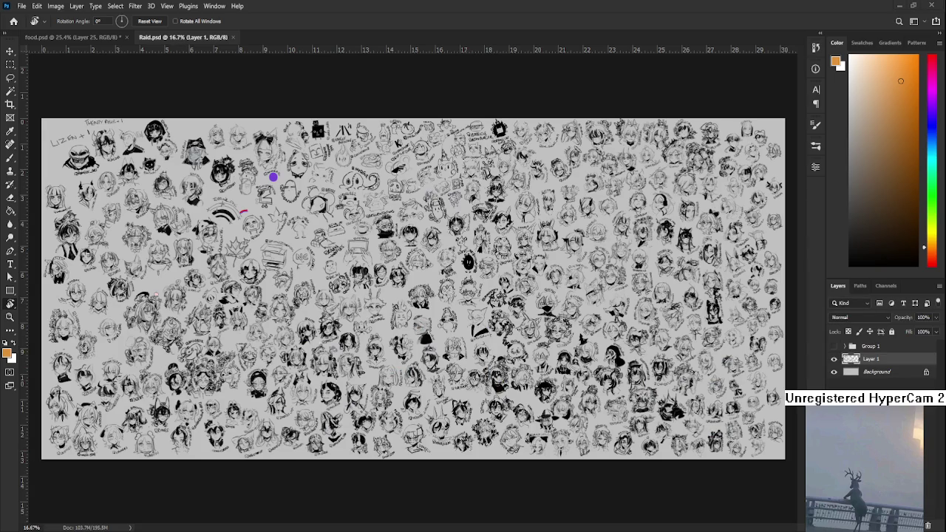
scroll(447, 258, "up", 2)
scroll(443, 259, "up", 2)
scroll(443, 258, "up", 1)
scroll(414, 262, "up", 2)
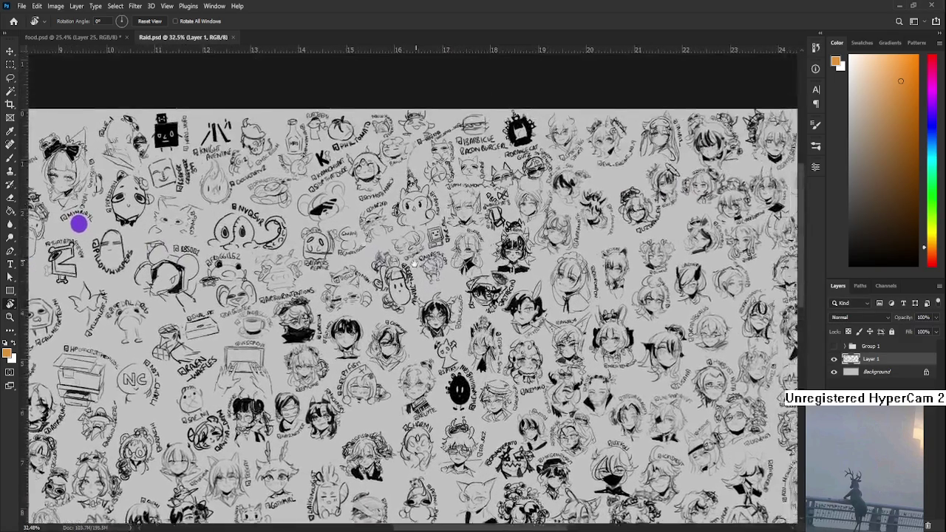
scroll(414, 266, "up", 2)
scroll(416, 284, "up", 1)
scroll(417, 303, "up", 1)
scroll(419, 327, "up", 1)
scroll(418, 329, "up", 3)
scroll(436, 296, "up", 3)
- Set the brush colour to pure black and thicken the cat sketch's head and ears
key("b")
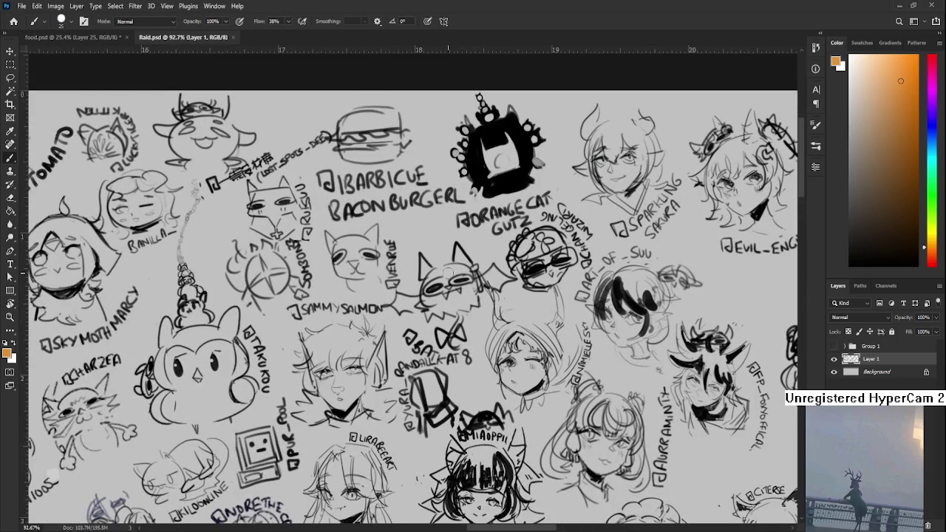
left_click(454, 245, "alt")
left_click_drag(458, 242, 443, 263)
left_click_drag(890, 229, 815, 323)
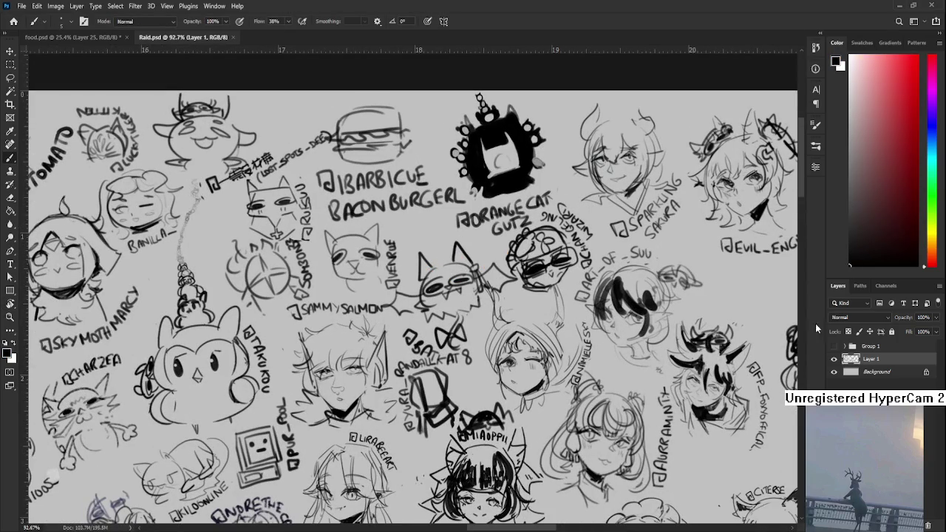
mouse_move(427, 266)
left_mouse_down()
mouse_move(452, 244)
mouse_move(440, 260)
mouse_move(458, 254)
mouse_move(446, 259)
left_mouse_up()
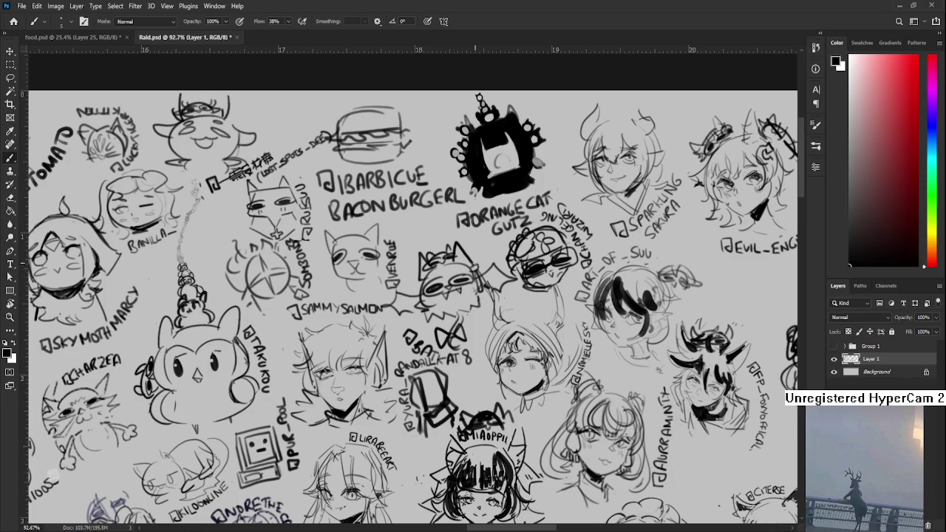
- Switch to food.psd, then reopen Raid.psd from Home and pan to the sheet's top
scroll(281, 51, "down", 3)
scroll(280, 51, "down", 2)
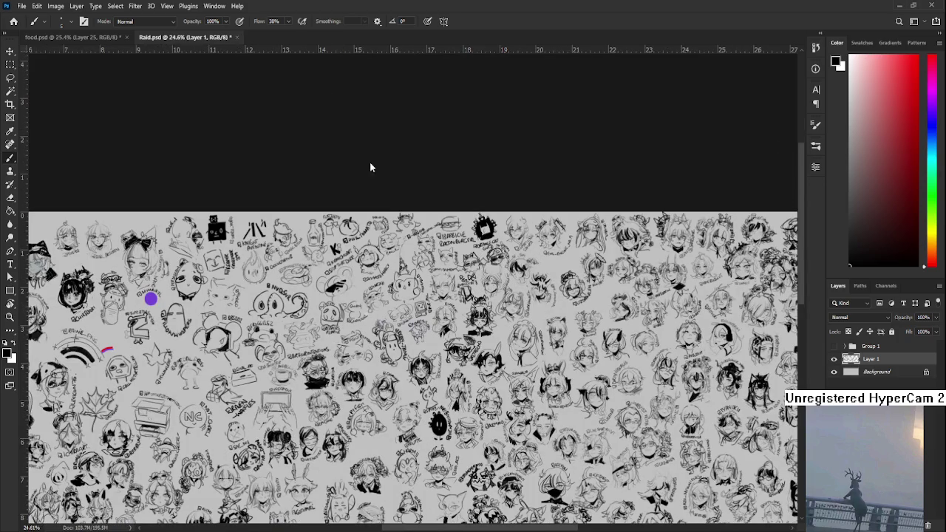
key("ctrl+Tab")
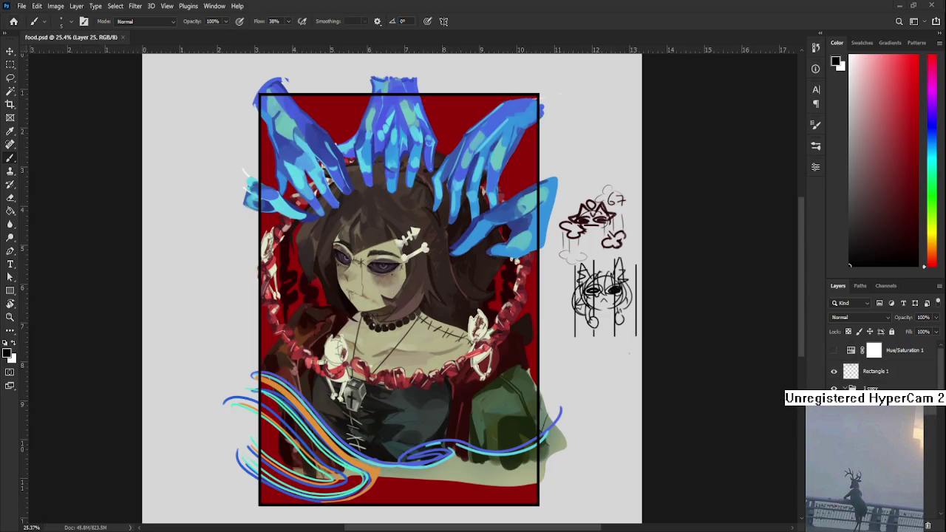
left_click(14, 20)
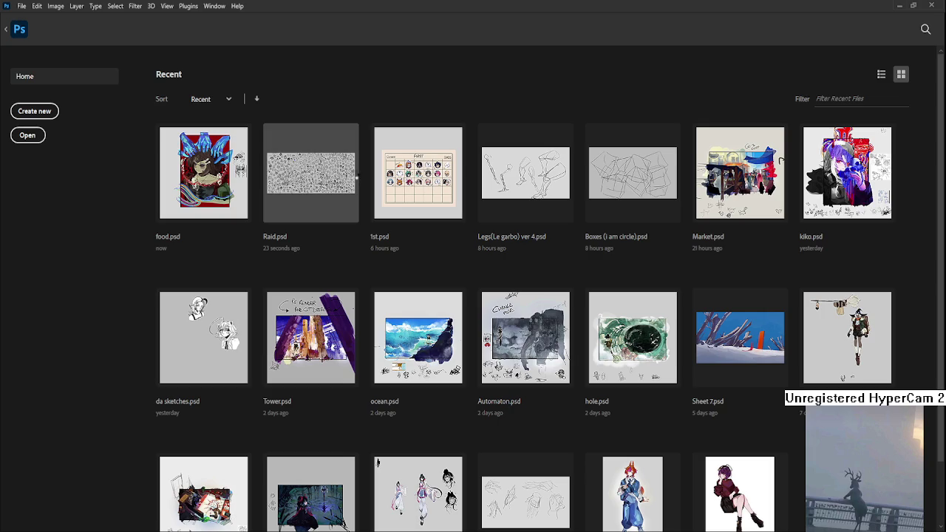
left_click(357, 178)
scroll(274, 180, "up", 5)
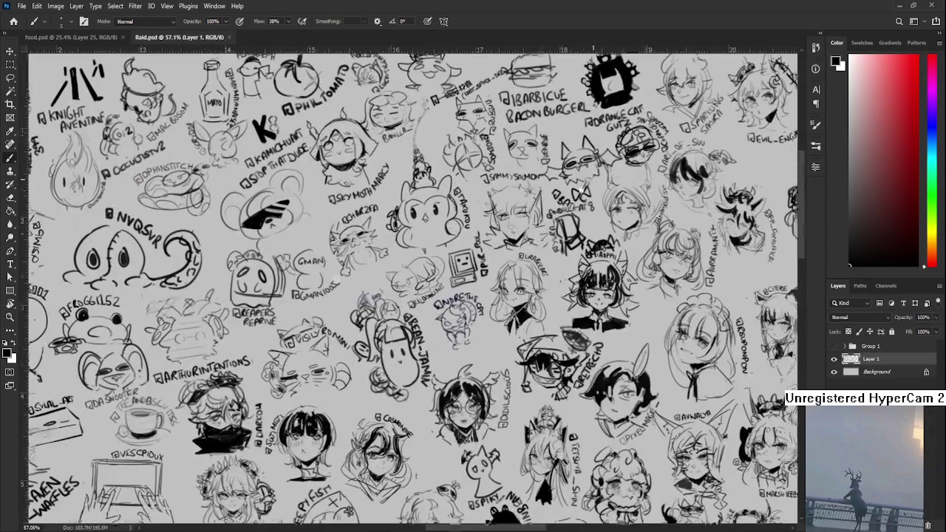
left_click_drag(592, 185, 491, 255)
- Add a small black brush mark, save Raid.psd with Ctrl+S, and close it
left_click(455, 220)
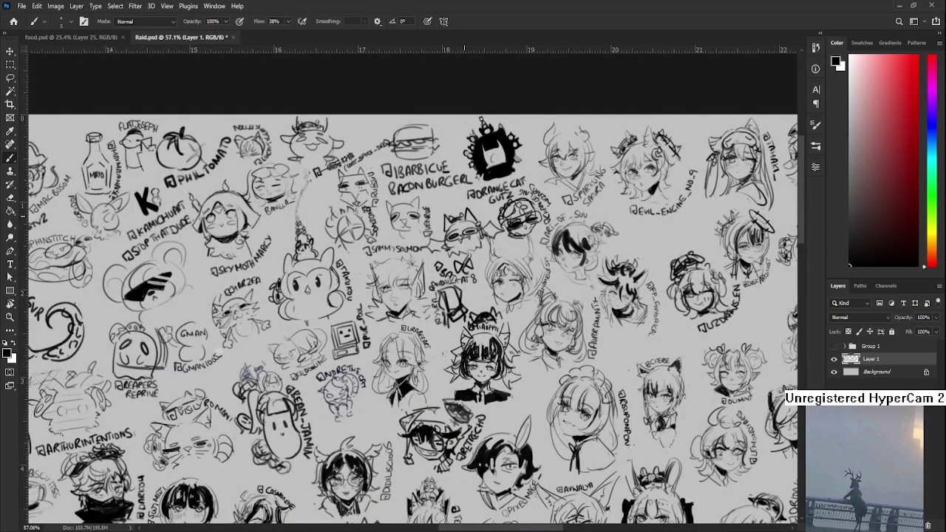
key("ctrl+s")
scroll(435, 196, "down", 3)
left_click(229, 37)
scroll(382, 366, "up", 1)
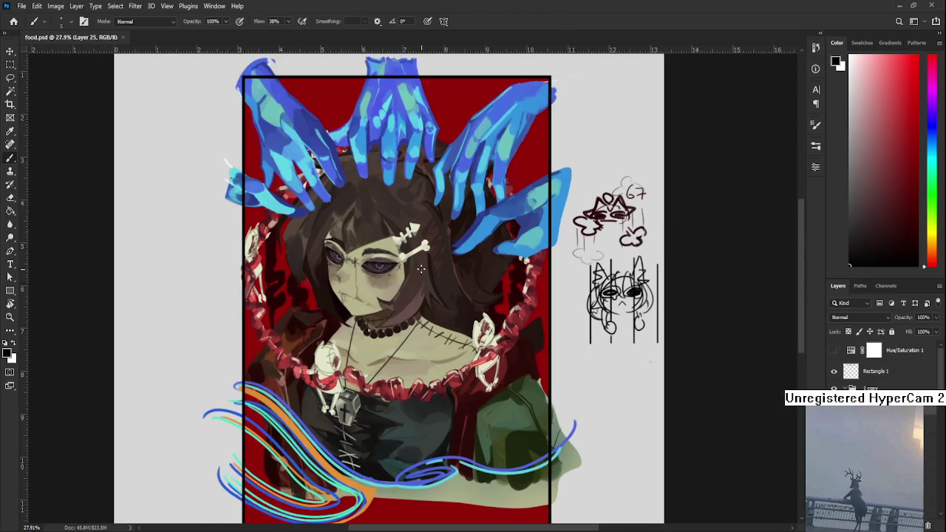
- Sample and slightly tweak the strand orange, then paint more orange along the lower-left waves
left_click(327, 433, "alt")
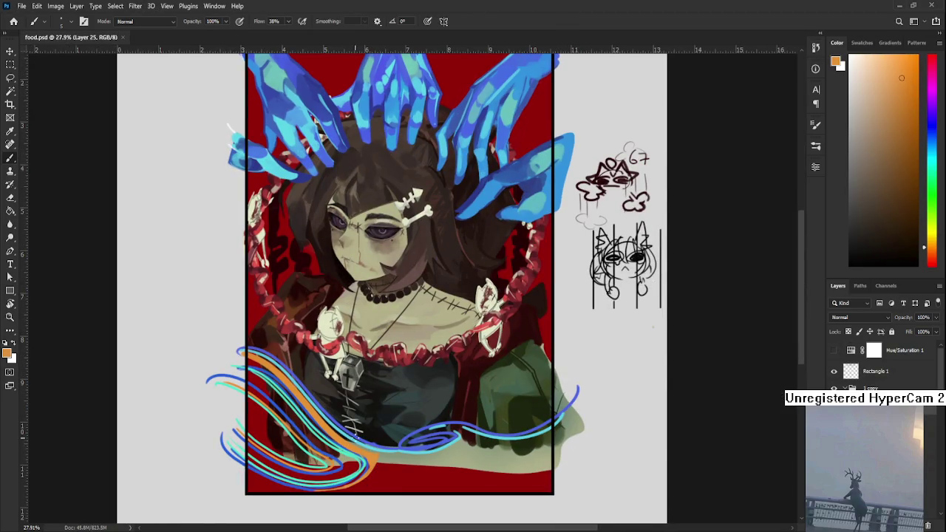
left_click(905, 74)
left_click_drag(256, 380, 329, 440)
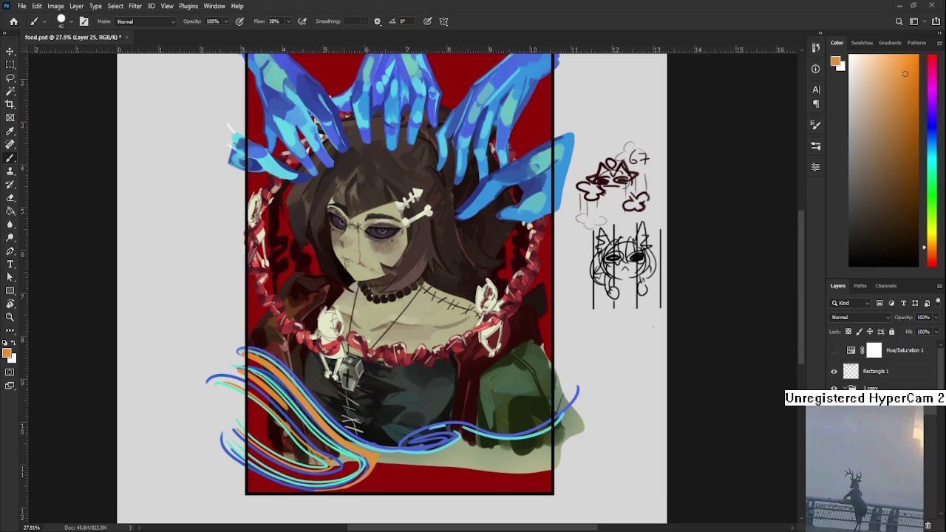
scroll(401, 303, "down", 3)
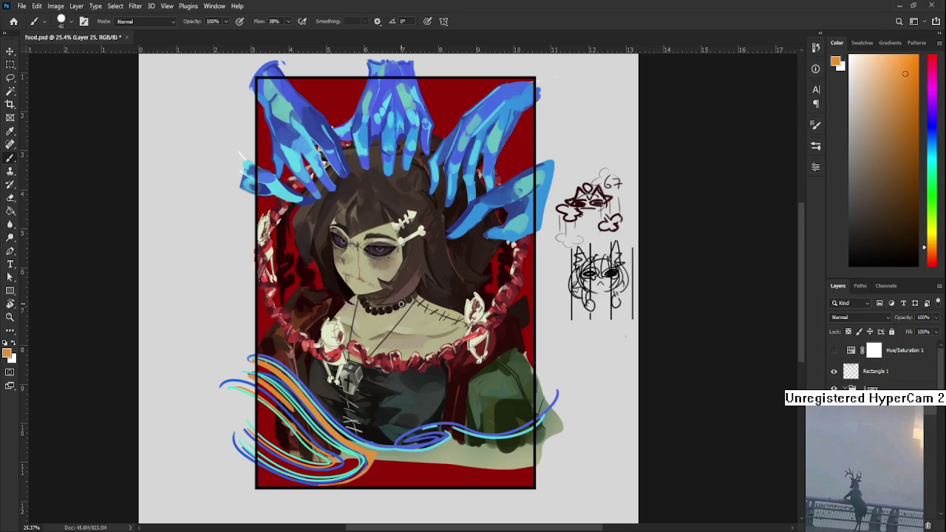
scroll(401, 304, "up", 1)
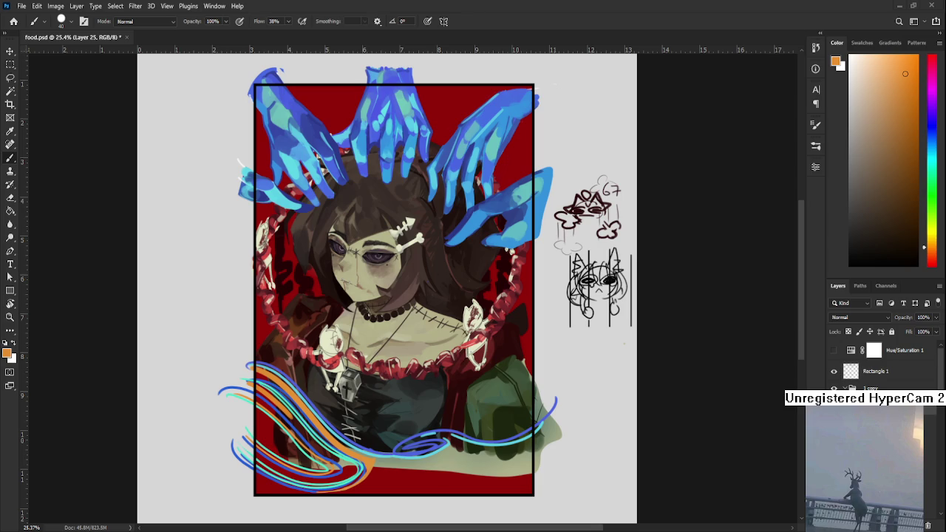
- Place the cookie bar photo, scaled to about 20%, to the left of the artwork
key("ctrl+t")
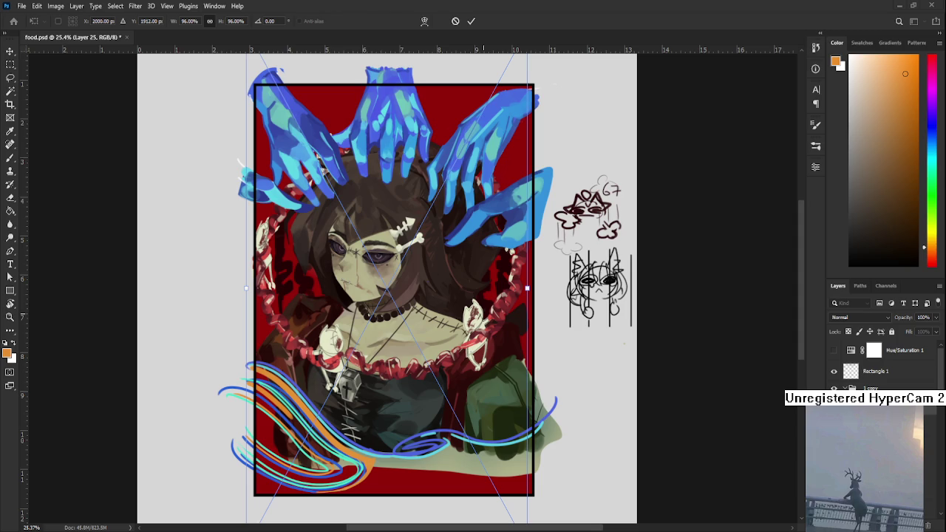
left_click_drag(281, 200, 268, 219)
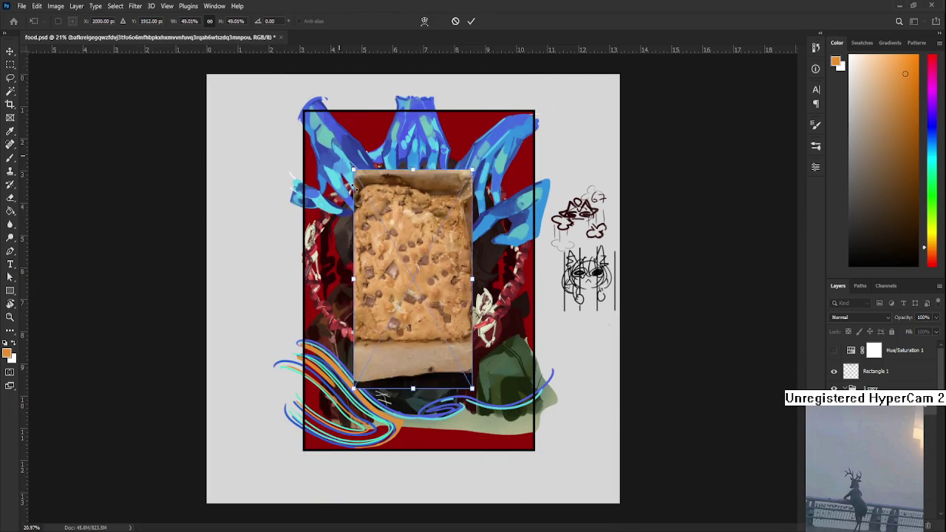
left_click_drag(297, 67, 380, 242)
left_click_drag(411, 291, 256, 293)
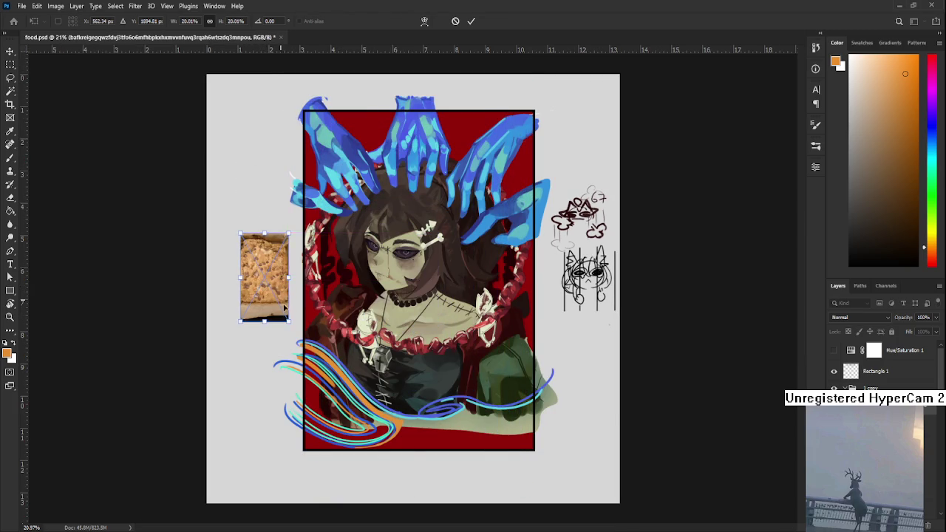
key("Return")
- Return to the Brush, zoom out, and go to the Home screen of recent files
key("b")
scroll(238, 275, "up", 5)
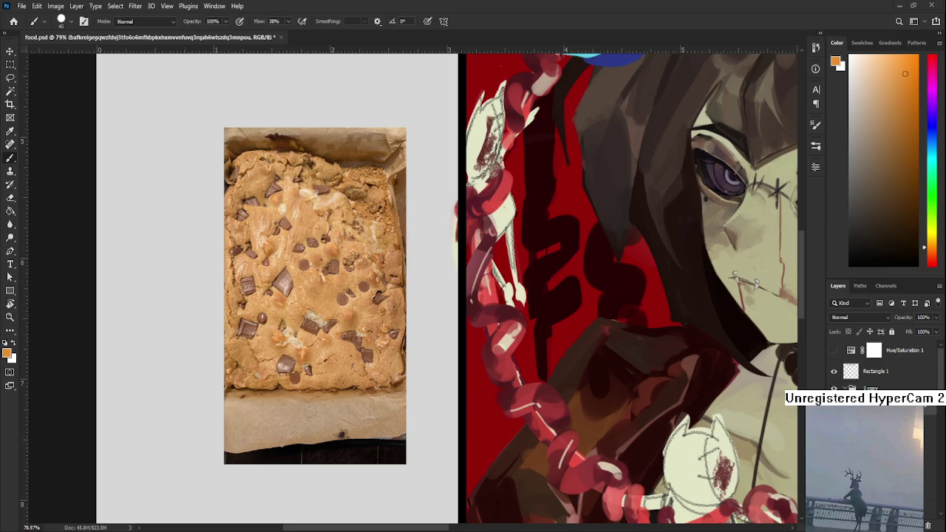
scroll(339, 309, "down", 1)
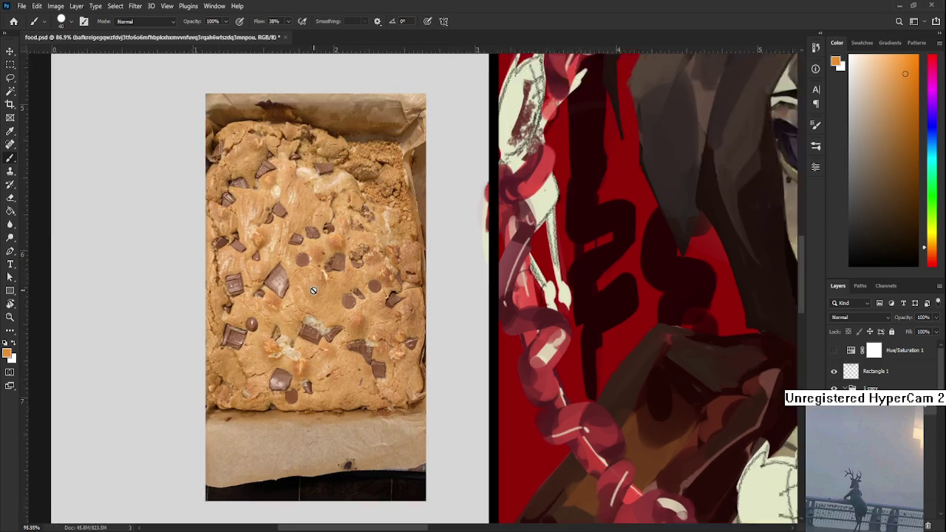
scroll(338, 310, "down", 1)
scroll(339, 310, "down", 1)
scroll(338, 310, "down", 1)
scroll(338, 309, "down", 1)
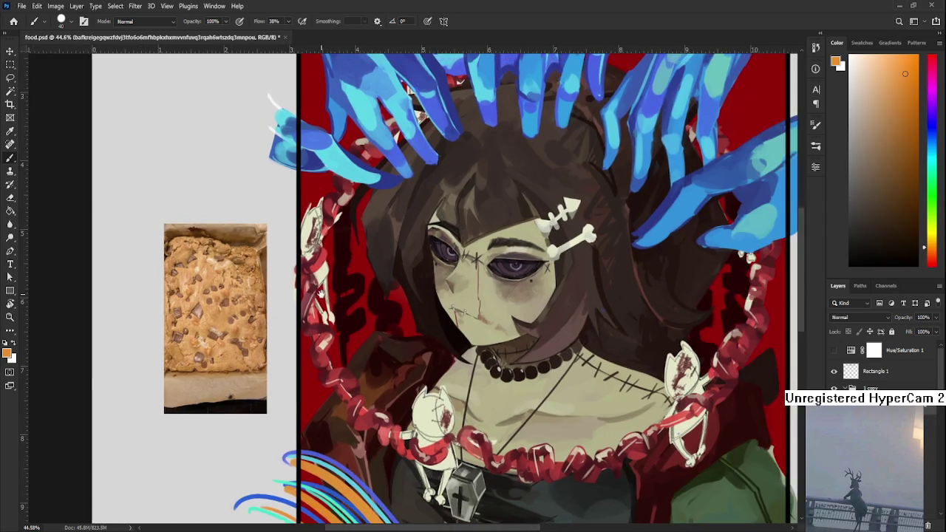
scroll(338, 310, "down", 2)
left_click(14, 21)
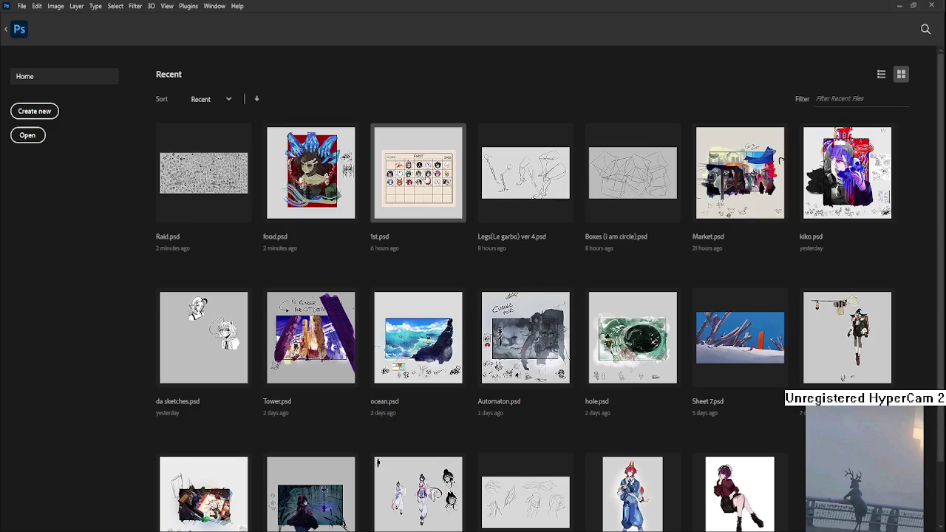
- Open Raid.psd from Home and zoom in on the doodled heads
left_click(246, 182)
scroll(512, 390, "up", 5)
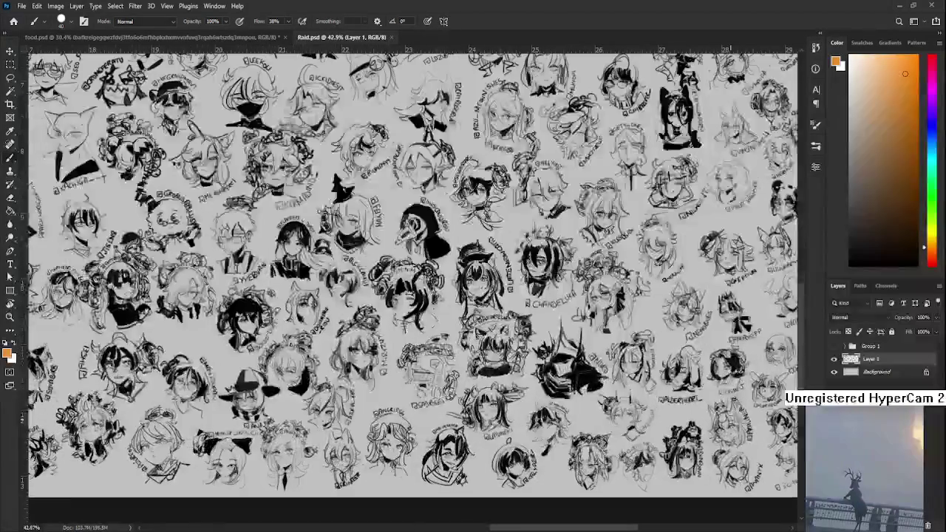
scroll(512, 389, "up", 4)
scroll(512, 389, "up", 2)
scroll(512, 389, "up", 1)
scroll(509, 393, "up", 2)
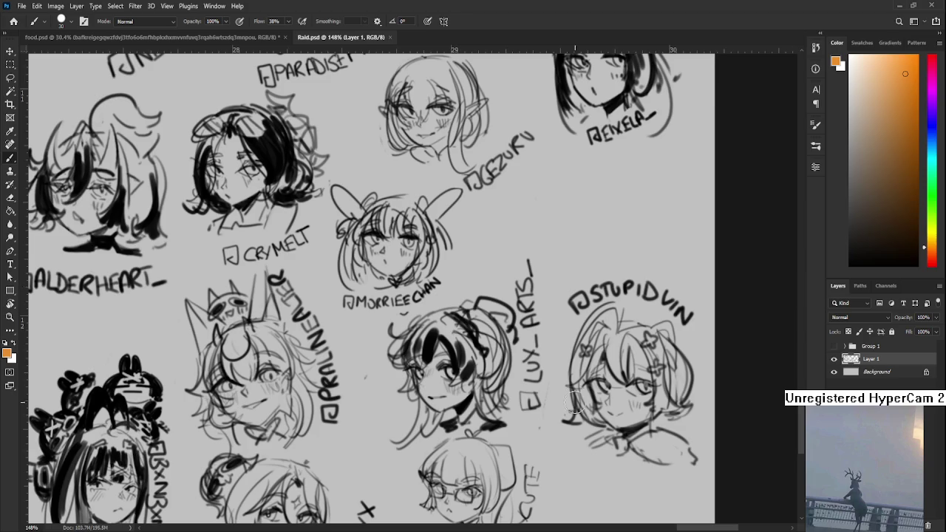
- With a smaller black brush, sketch a looping hair bun above the girl's head
key("bracketleft")
key("bracketleft")
left_click_drag(849, 263, 802, 286)
mouse_move(441, 297)
left_mouse_down()
mouse_move(498, 294)
mouse_move(463, 293)
mouse_move(495, 274)
mouse_move(428, 307)
mouse_move(449, 309)
left_mouse_up()
mouse_move(498, 279)
left_mouse_down()
mouse_move(509, 269)
mouse_move(474, 249)
mouse_move(496, 246)
mouse_move(463, 266)
mouse_move(451, 288)
left_mouse_up()
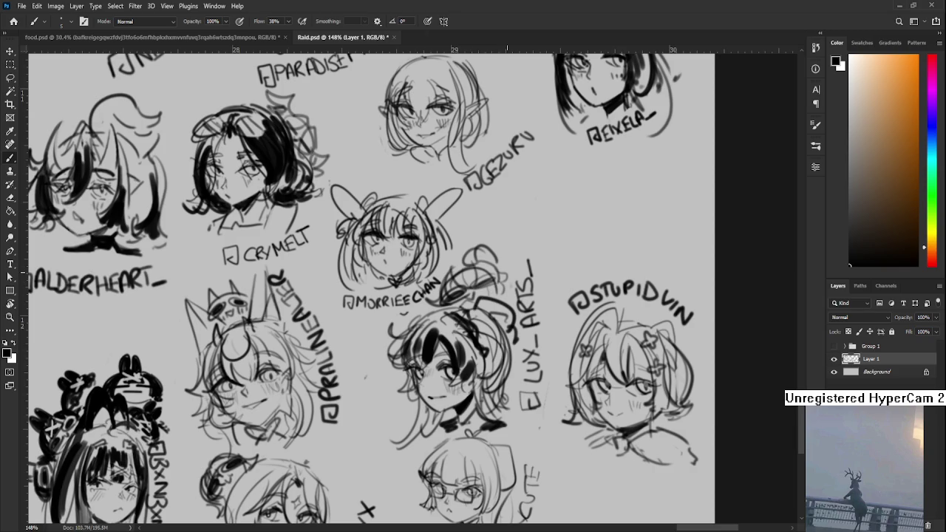
scroll(488, 266, "down", 5)
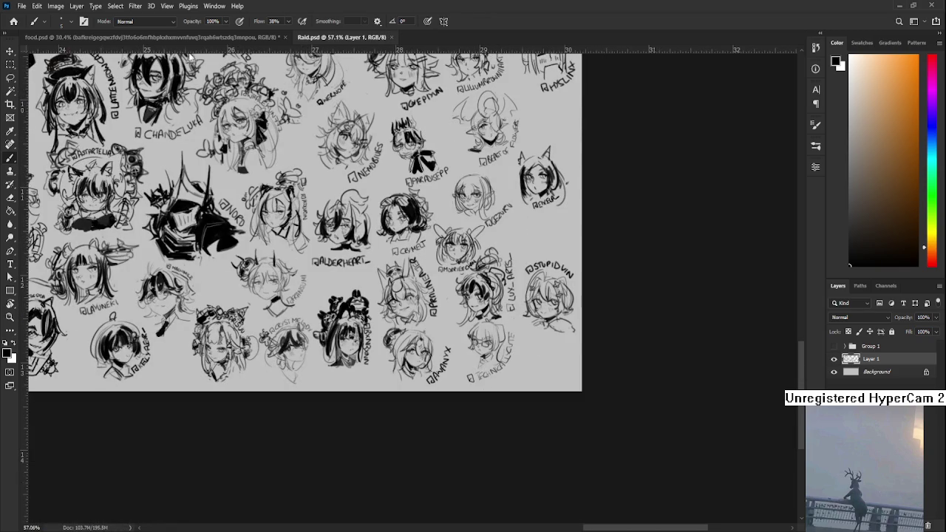
- Close the Raid.psd tab, leaving food.psd with its cookie reference as the only document
left_click(392, 37)
scroll(221, 332, "up", 2)
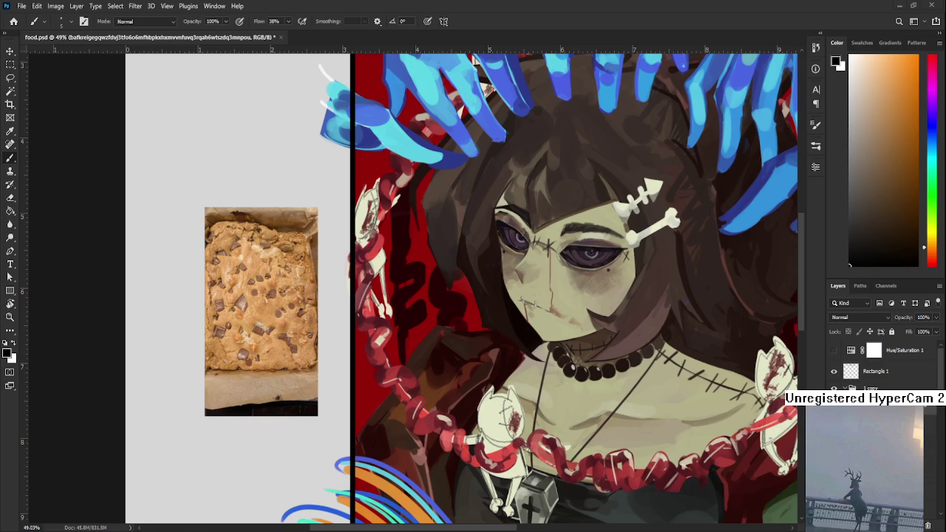
- Delete the cookie reference photo beside the illustration
scroll(508, 429, "down", 3)
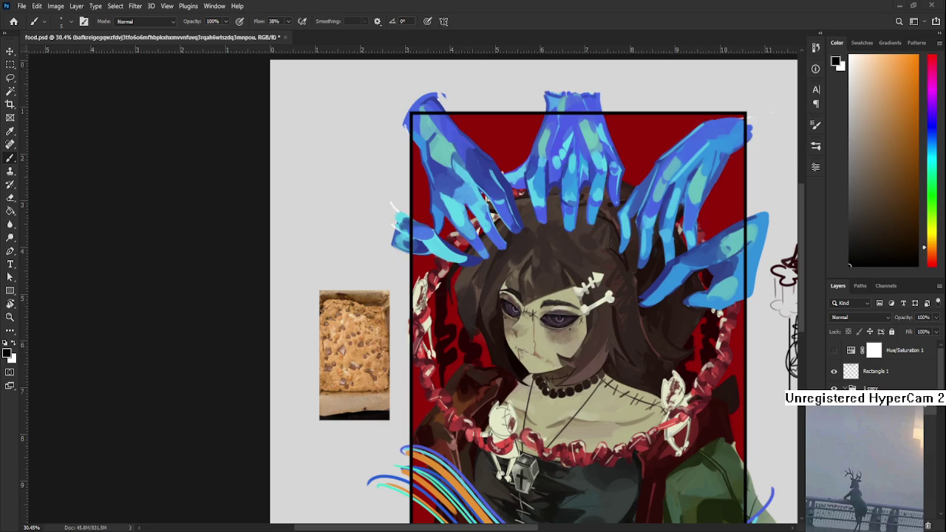
scroll(539, 362, "down", 2)
scroll(517, 340, "down", 1)
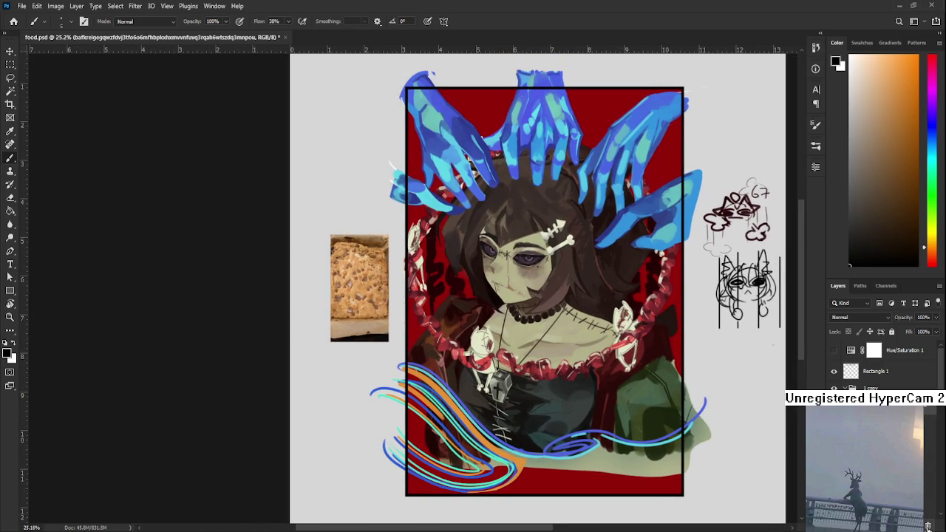
key("Delete")
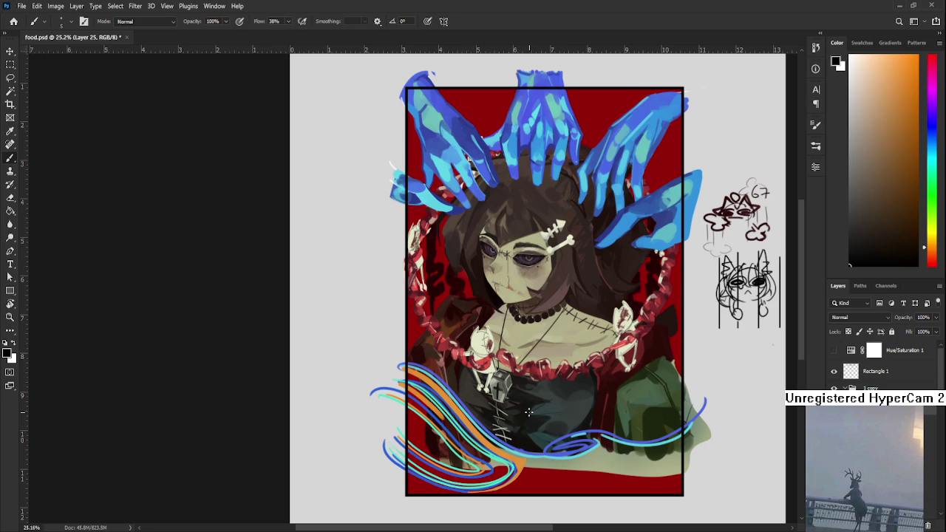
- Sample the wave strands' orange and enlarge the brush to size 30
scroll(525, 414, "up", 1)
scroll(517, 443, "up", 1)
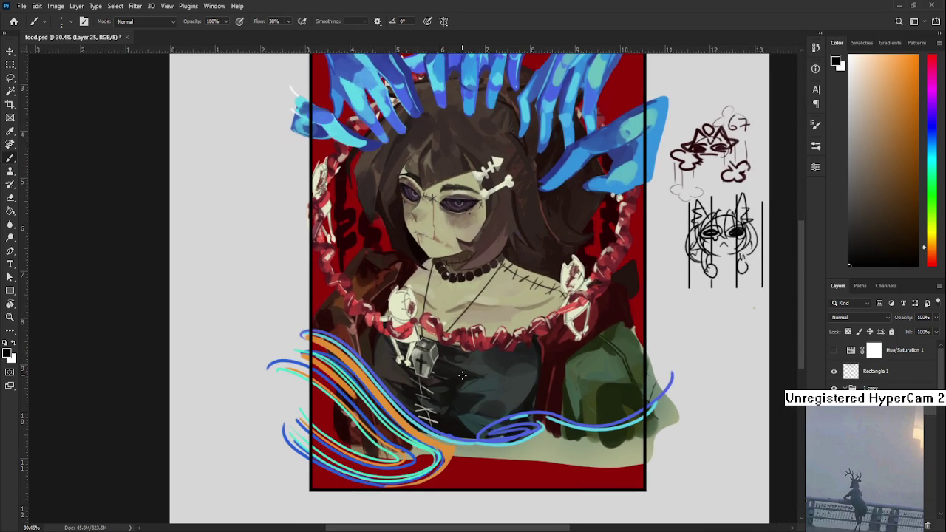
left_click(442, 439, "alt")
key("bracketright")
key("bracketright")
key("bracketright")
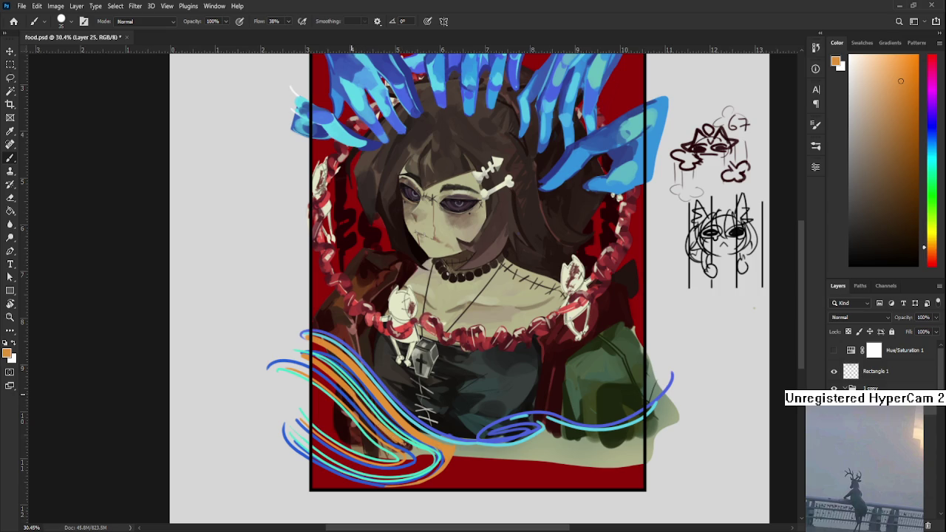
key("ctrl+v")
key("e")
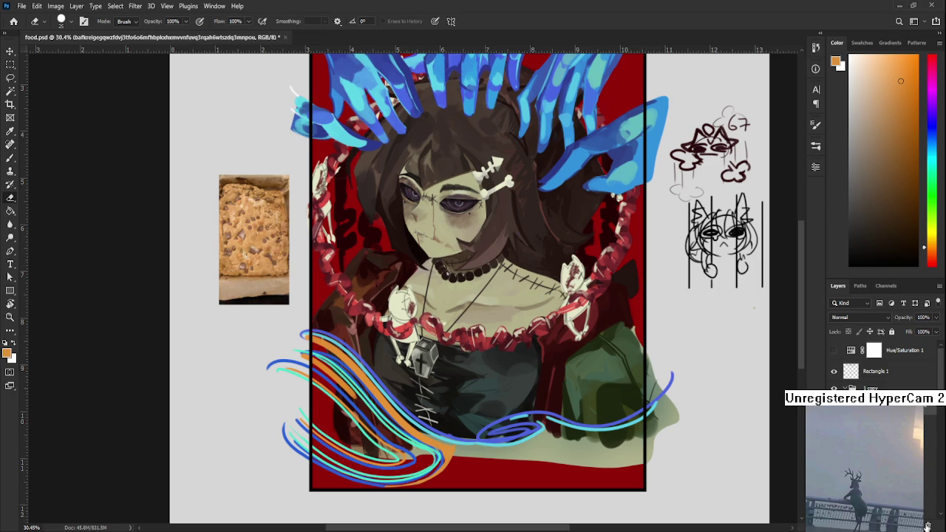
key("ctrl+z")
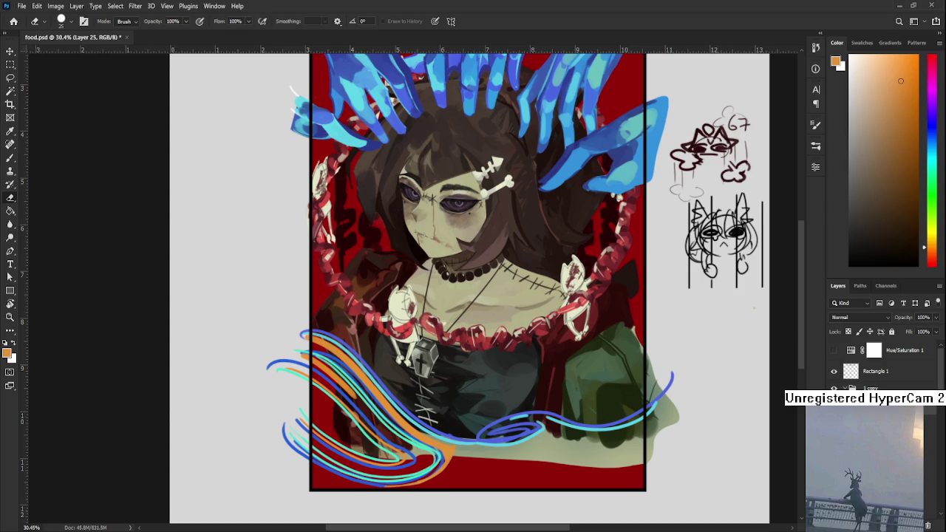
key("r")
left_click_drag(443, 222, 333, 325)
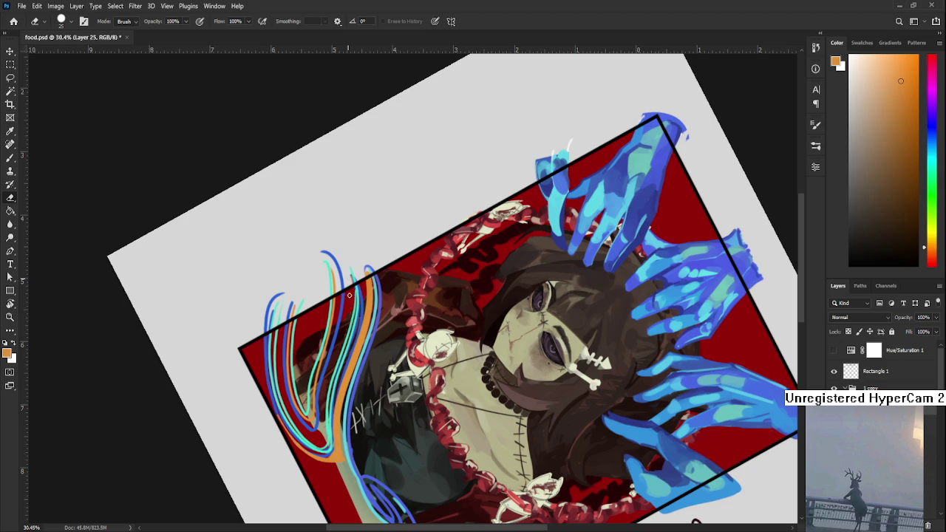
key("r")
left_click_drag(345, 294, 501, 390)
left_click_drag(555, 407, 409, 449)
scroll(444, 398, "down", 2)
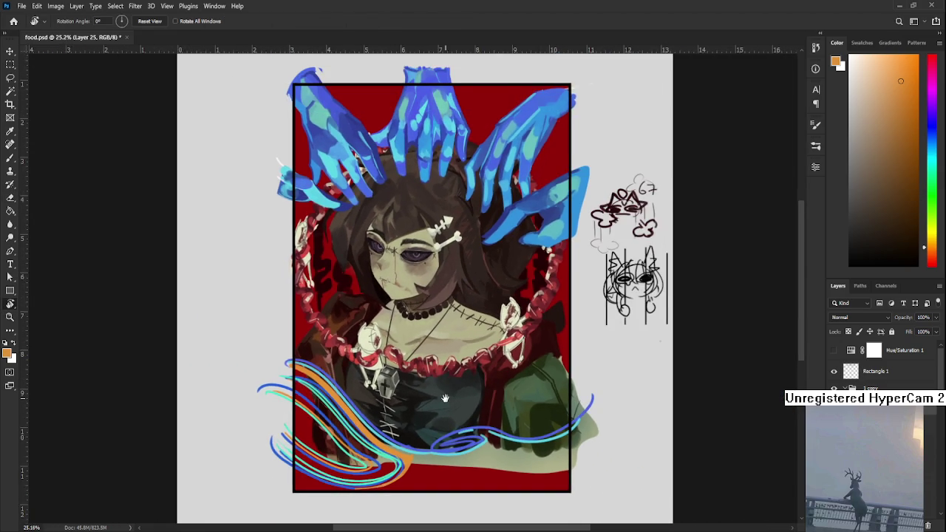
scroll(443, 414, "down", 1)
scroll(432, 460, "up", 3)
scroll(432, 460, "up", 2)
key("b")
left_click(412, 416, "alt")
left_click(397, 407, "alt")
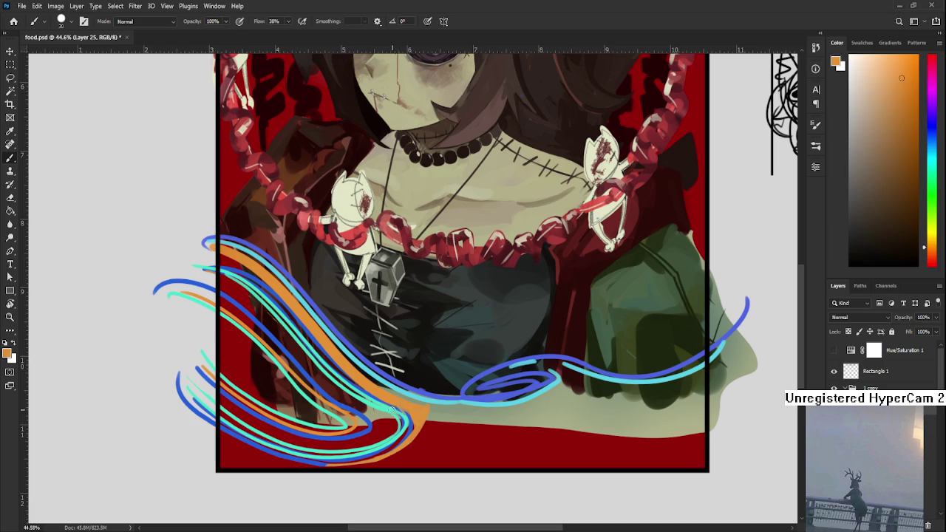
key("bracketright")
key("bracketright")
key("bracketright")
key("e")
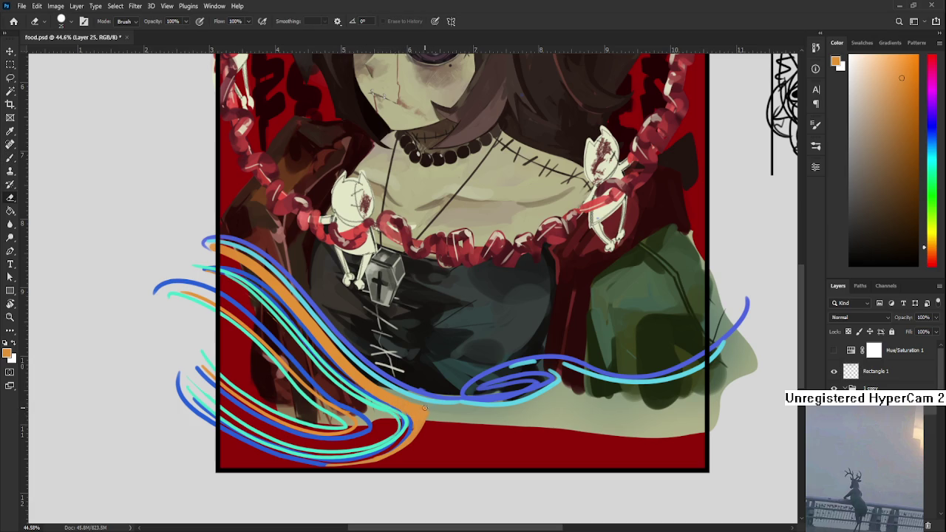
key("b")
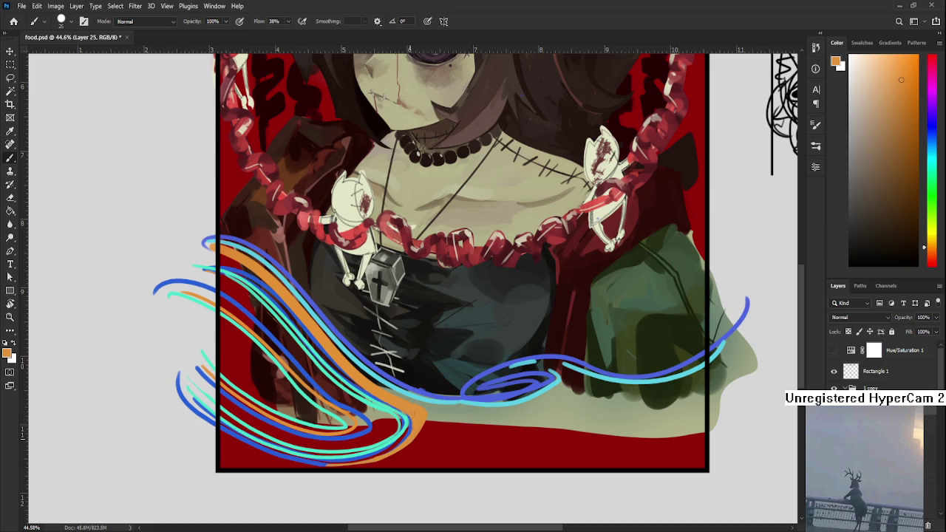
key("r")
left_click_drag(412, 415, 482, 437)
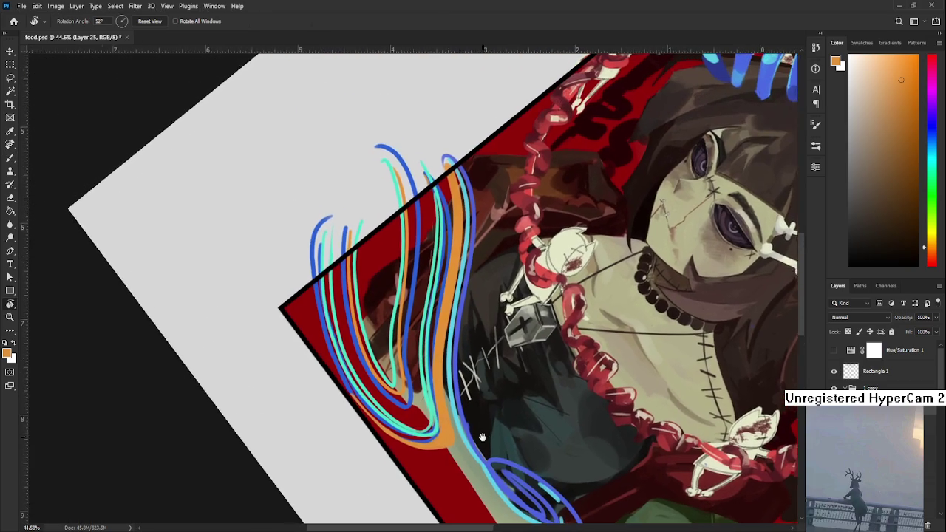
key("b")
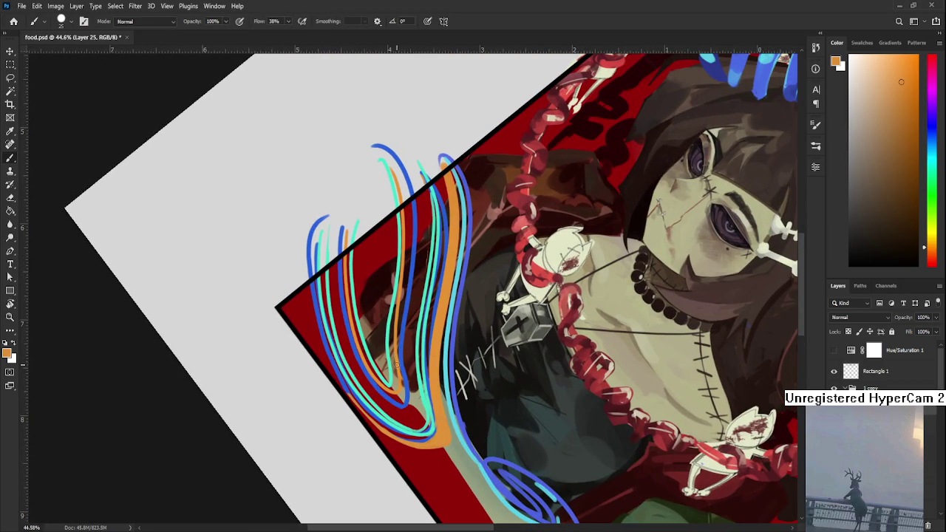
key("e")
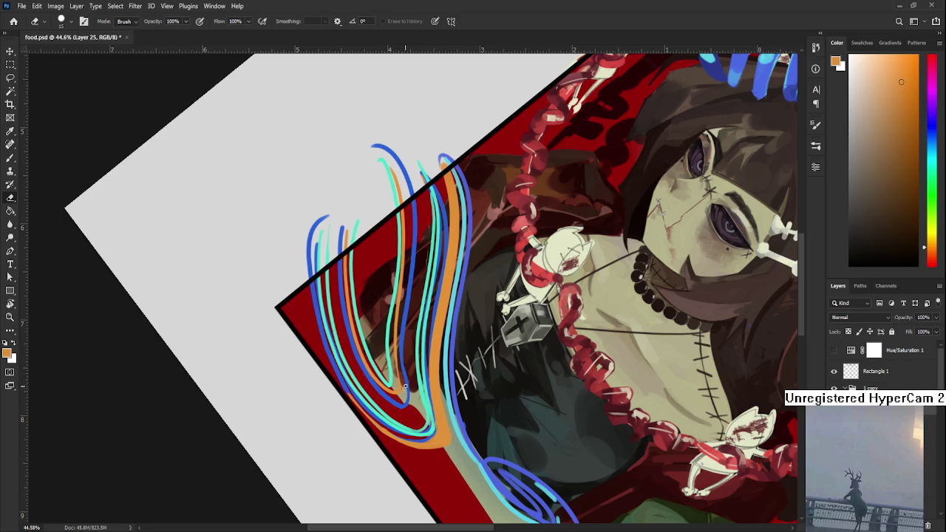
key("r")
mouse_move(405, 378)
left_mouse_down()
mouse_move(512, 299)
mouse_move(448, 259)
left_mouse_up()
key("b")
key("bracketleft")
key("bracketleft")
key("bracketleft")
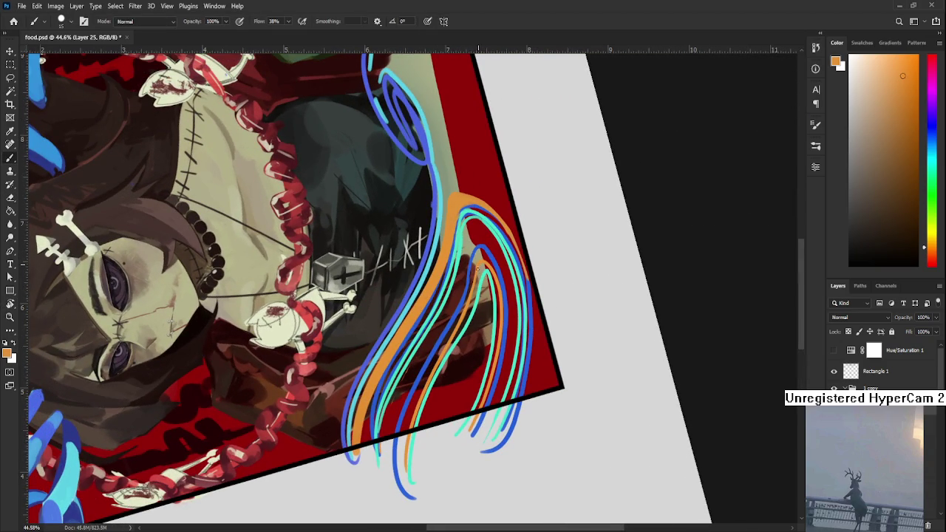
key("e")
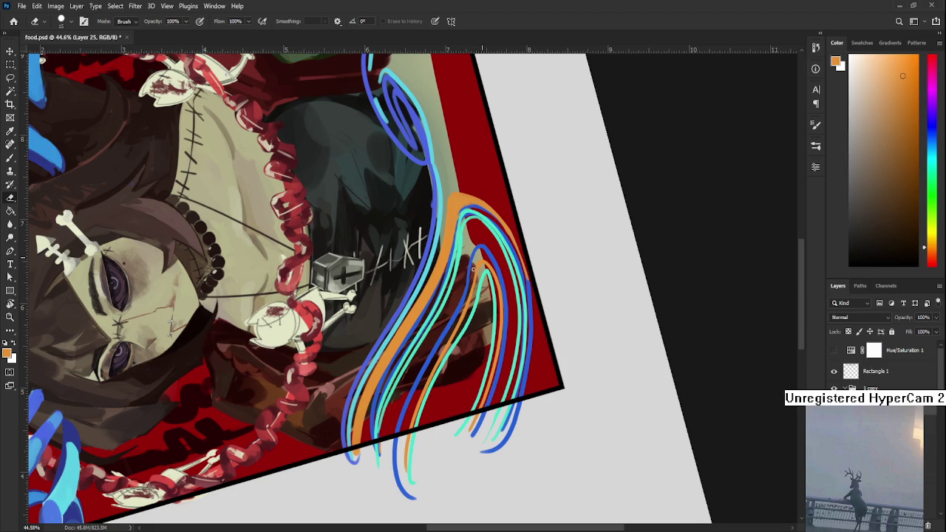
key("r")
mouse_move(487, 257)
left_mouse_down()
mouse_move(455, 371)
mouse_move(360, 362)
left_mouse_up()
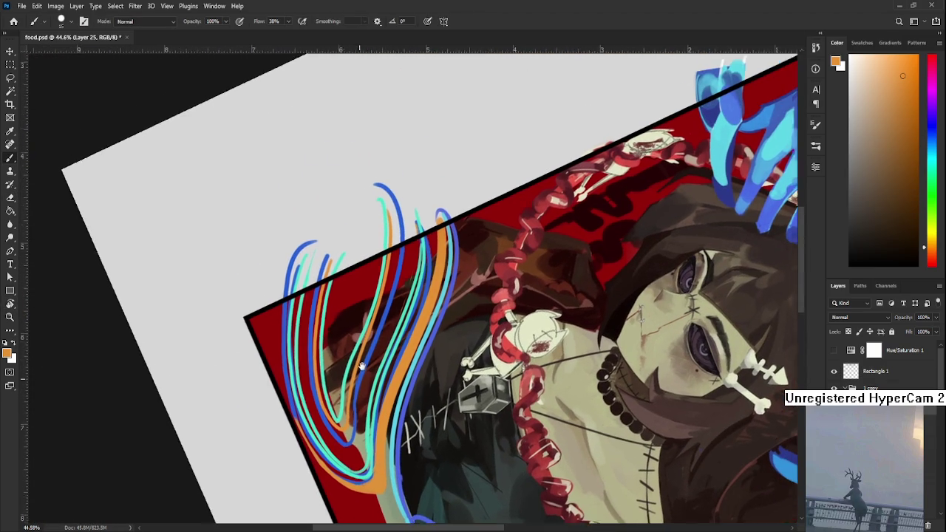
key("r")
left_click_drag(362, 365, 459, 416)
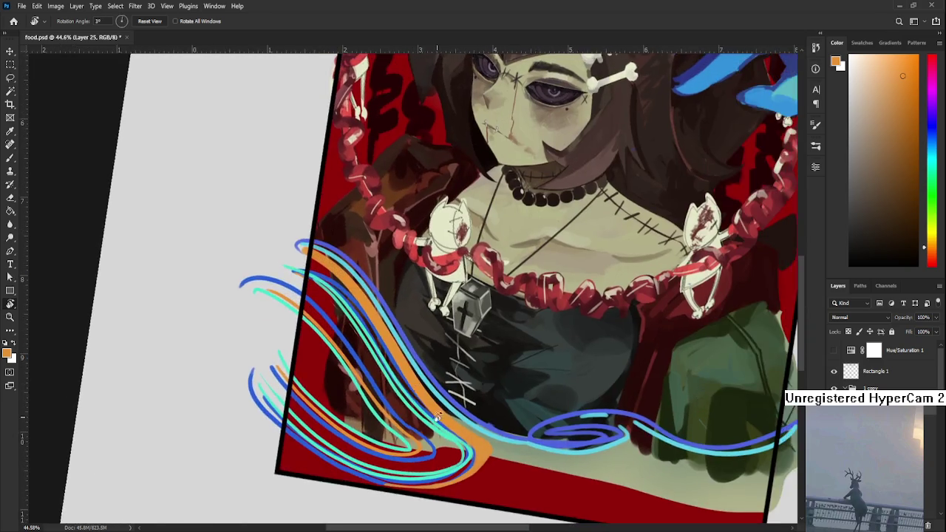
scroll(454, 418, "down", 3)
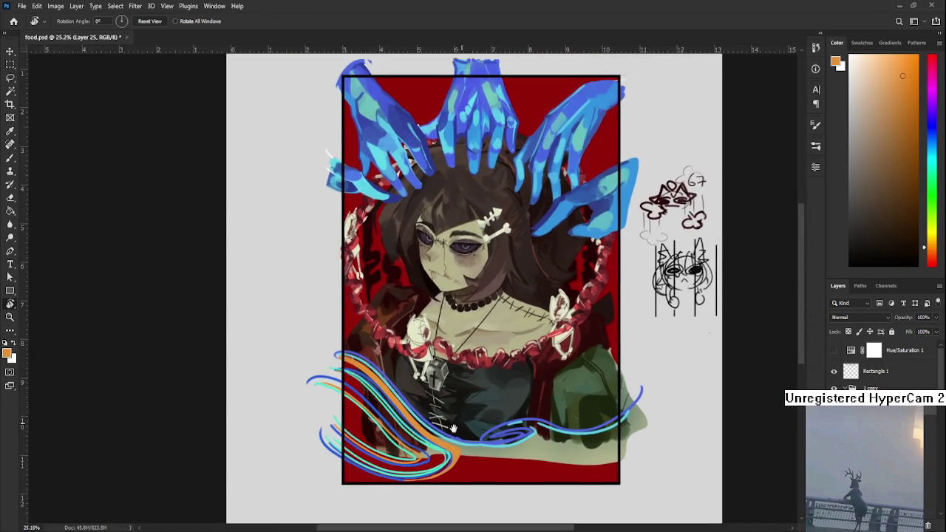
scroll(439, 443, "down", 1)
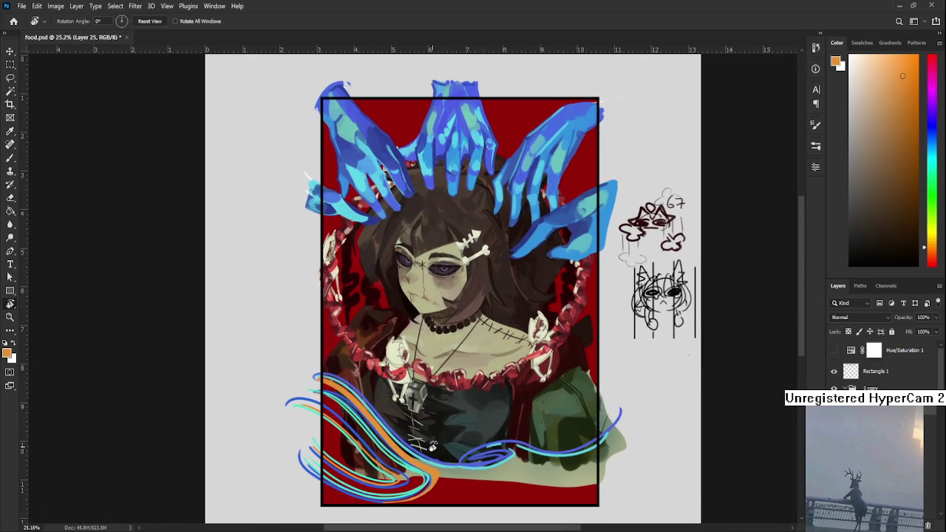
left_click_drag(454, 431, 444, 429)
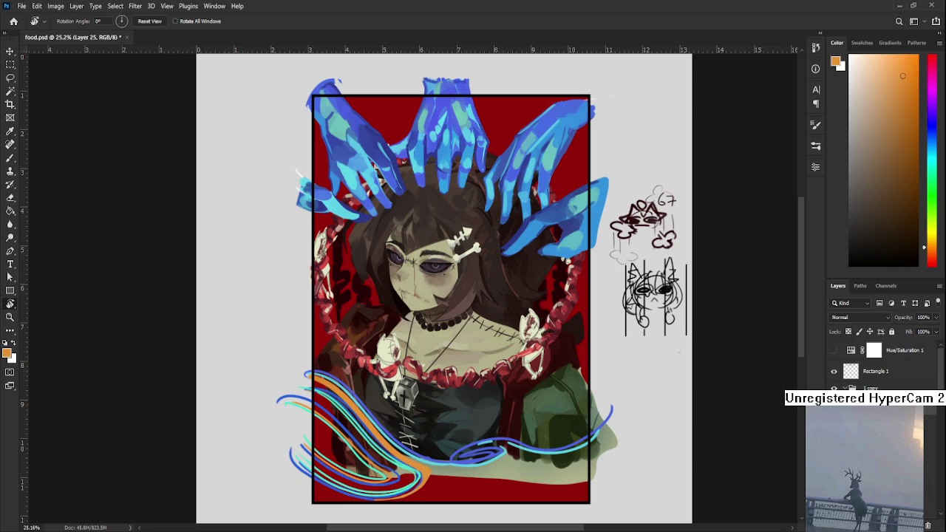
scroll(420, 439, "up", 1)
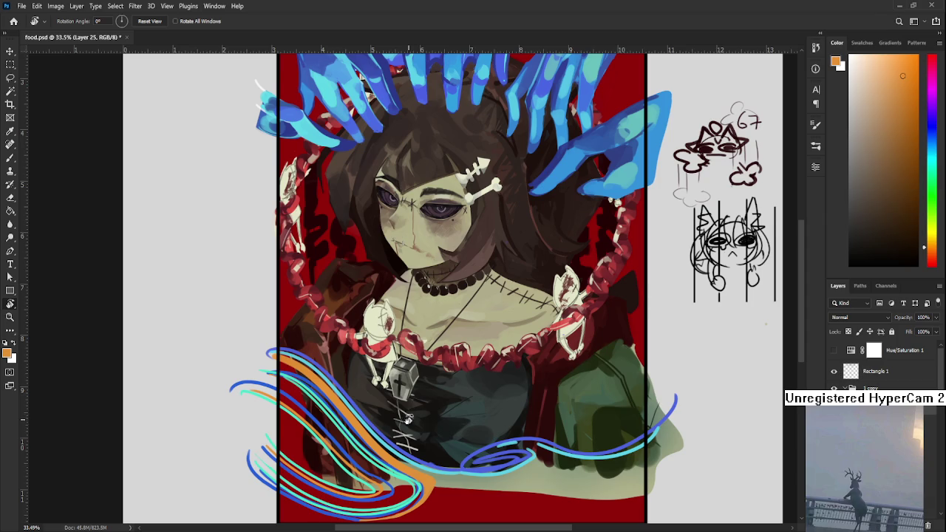
left_click_drag(498, 375, 383, 354)
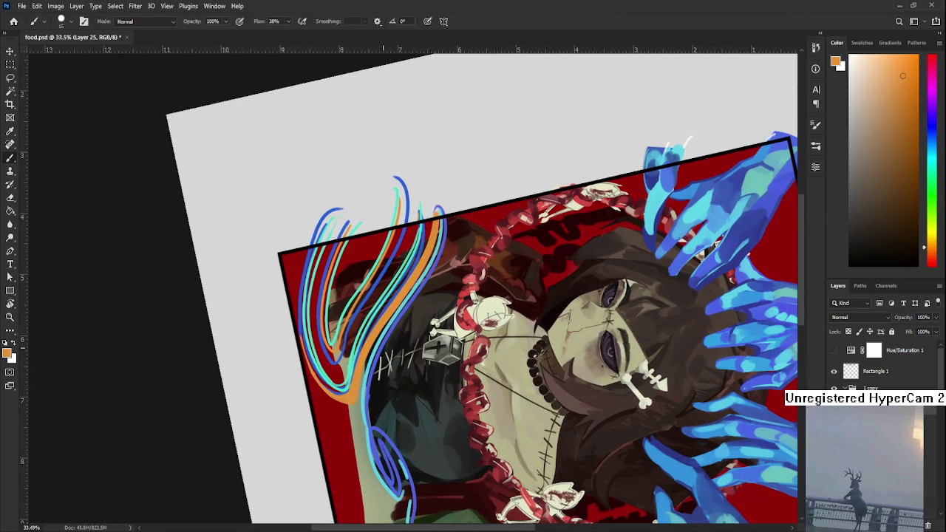
left_click_drag(372, 425, 365, 366)
scroll(556, 250, "up", 1, "alt")
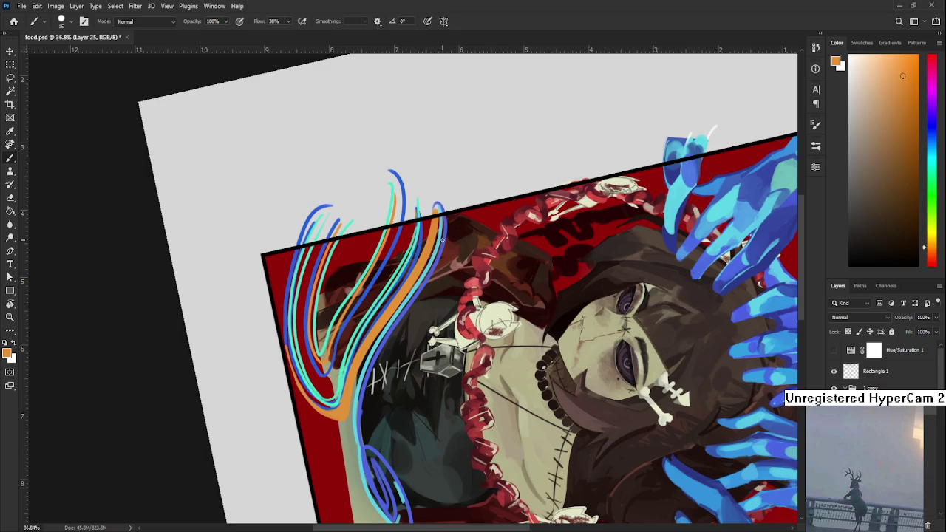
scroll(523, 265, "up", 1)
left_click(420, 260, "alt")
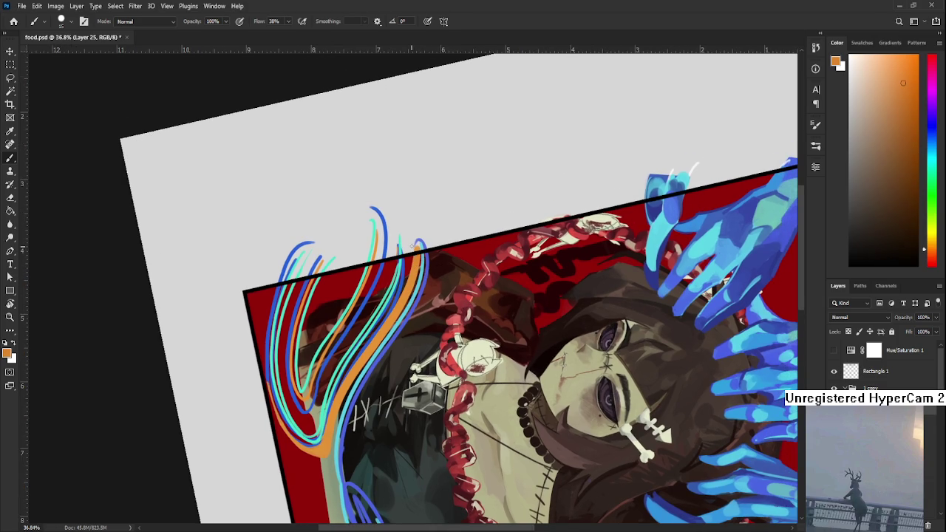
left_click(421, 255, "alt")
key("r")
left_click_drag(421, 255, 444, 342)
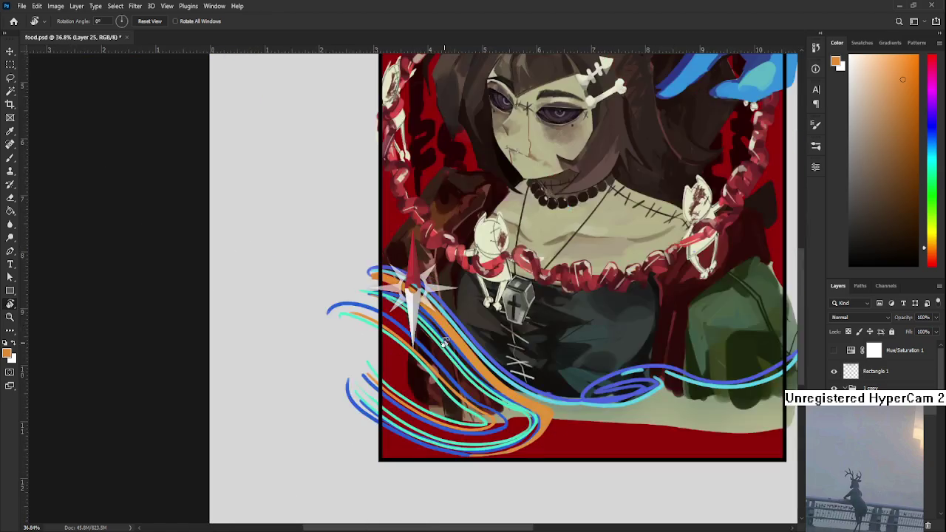
scroll(444, 342, "right", 3)
key("b")
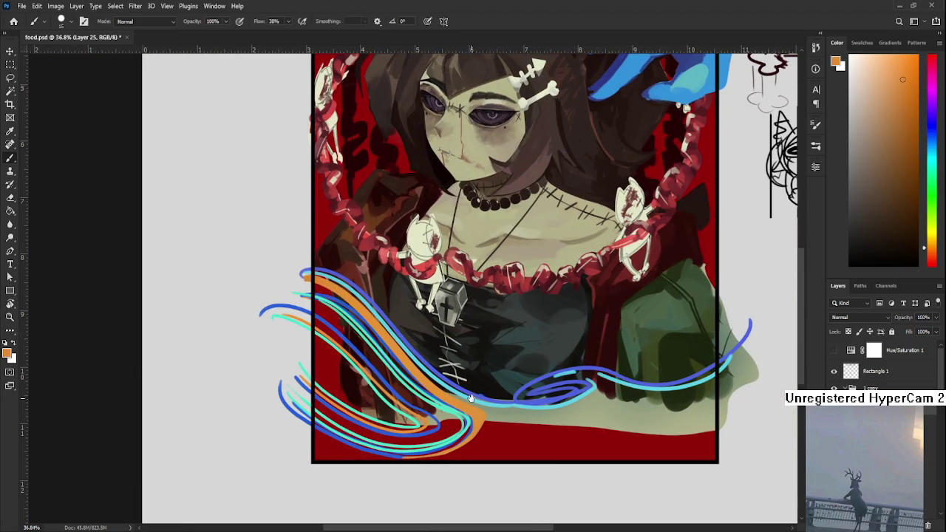
left_click(472, 420, "alt")
left_click(428, 363, "alt")
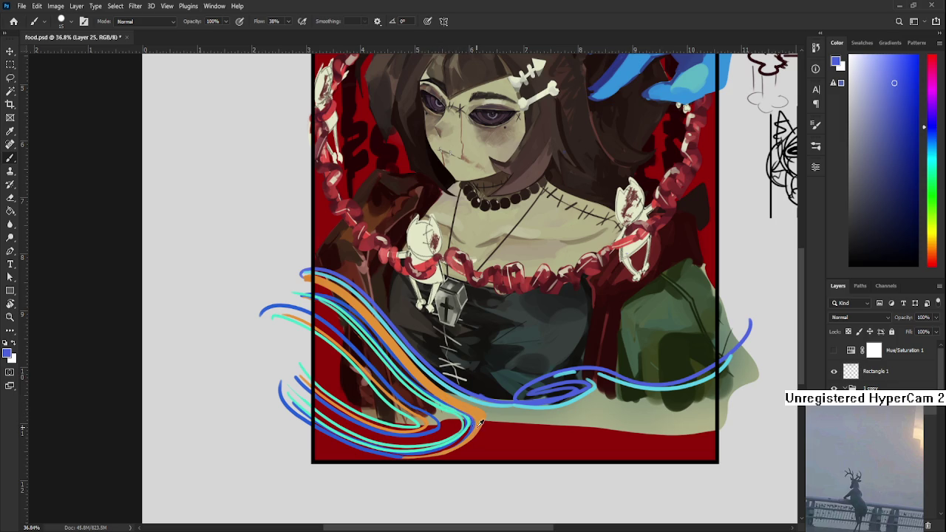
left_click(480, 417, "alt")
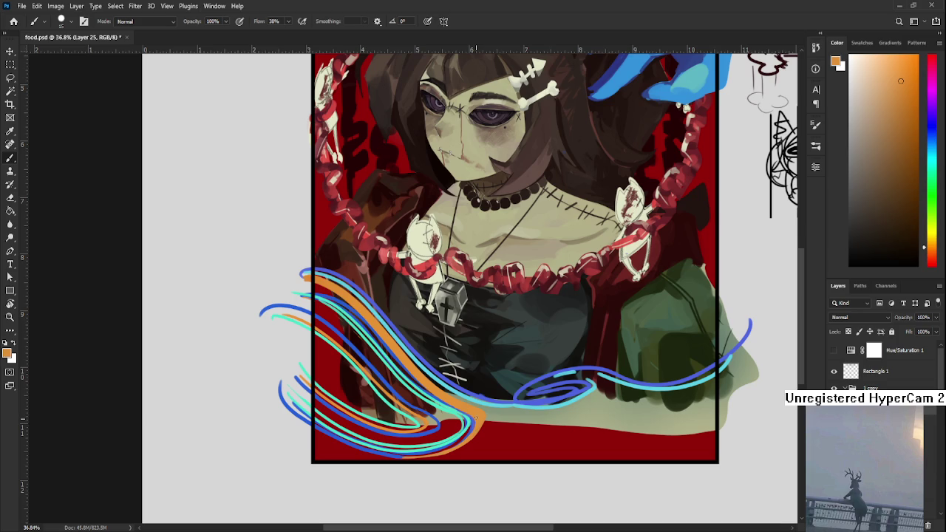
scroll(539, 450, "down", 1)
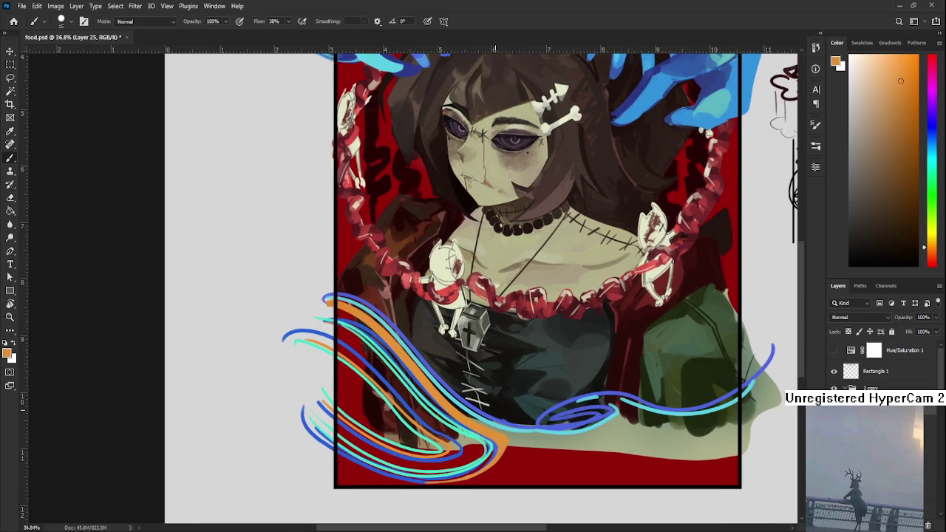
scroll(539, 450, "down", 2)
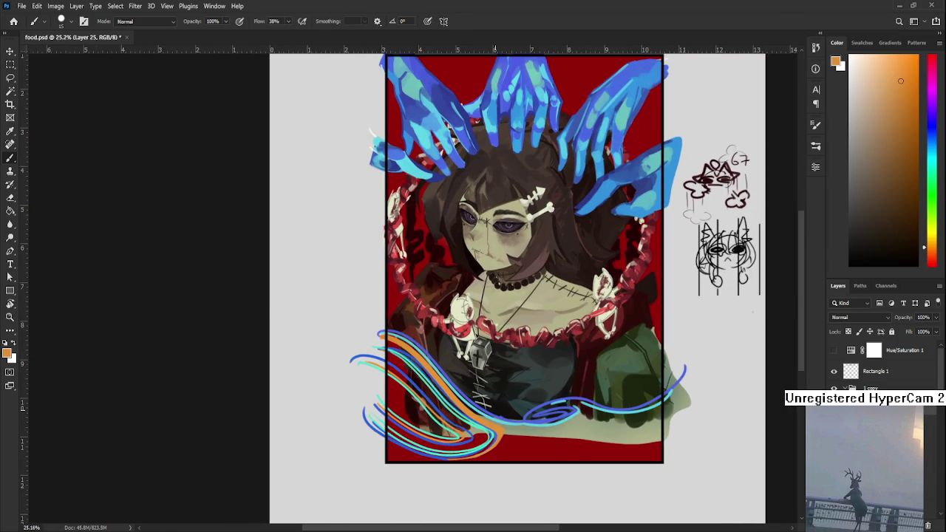
scroll(500, 395, "up", 1)
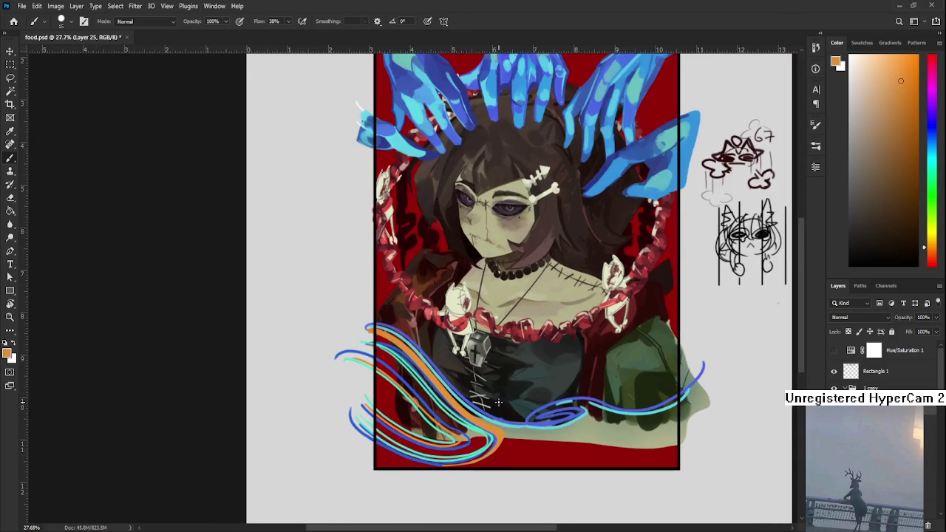
left_click(491, 423, "alt")
- Pan and rotate the canvas view, then sample a medium blue from a wave strand
left_click_drag(448, 426, 454, 441)
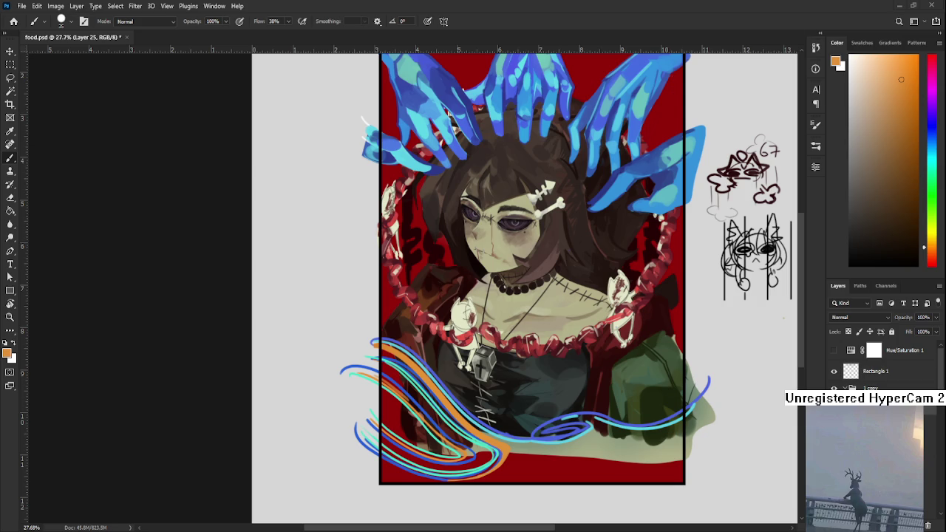
left_click_drag(532, 148, 665, 244)
left_click(381, 388, "alt")
left_click_drag(380, 388, 463, 495)
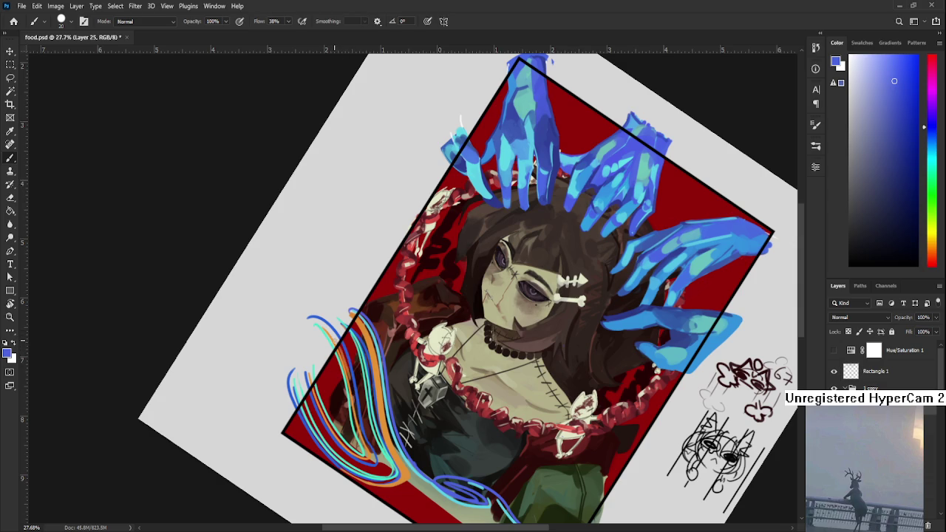
- Rotate the view back toward upright and bring the artwork back into view larger
key("r")
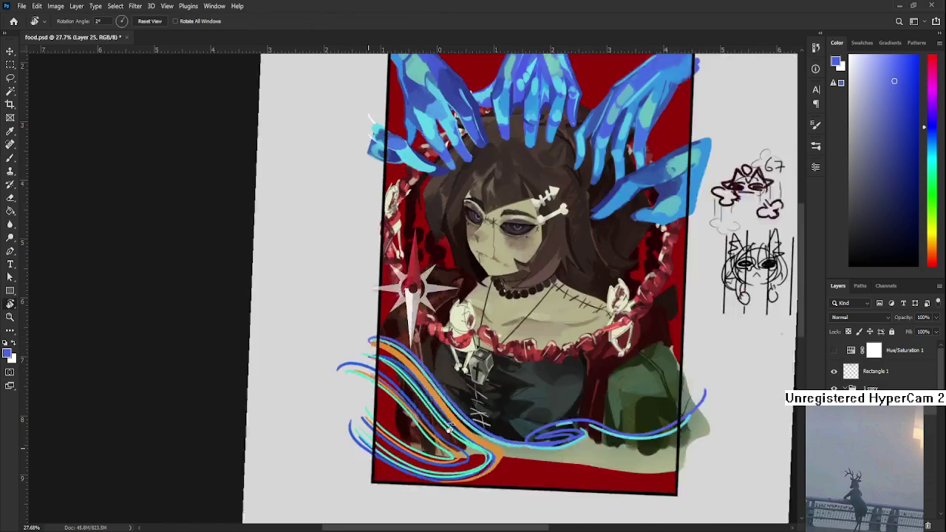
left_click_drag(347, 365, 414, 347)
scroll(458, 406, "down", 2)
left_click_drag(467, 405, 506, 433)
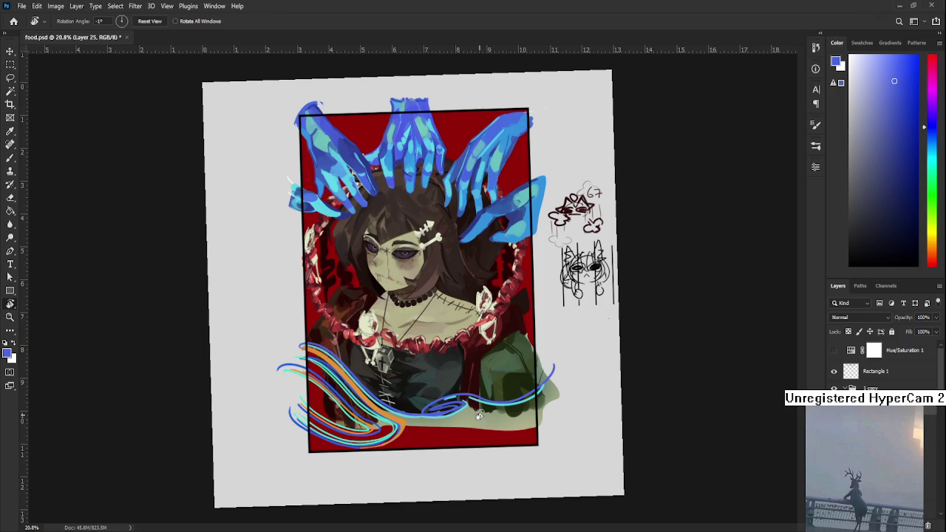
scroll(480, 414, "up", 2)
mouse_move(394, 416)
left_mouse_down()
mouse_move(476, 370)
mouse_move(444, 365)
left_mouse_up()
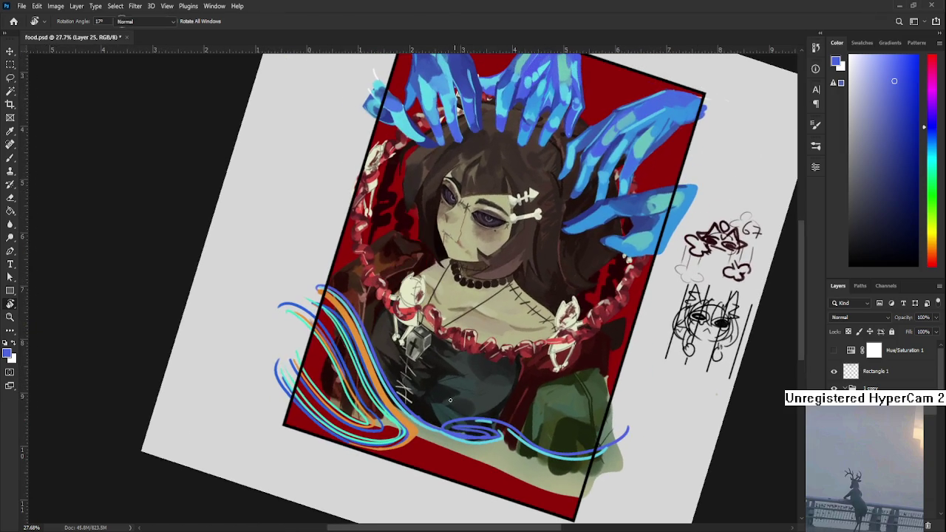
- Sample orange and paint a thin orange strand along the left blue and cyan waves
key("b")
left_click(343, 313, "alt")
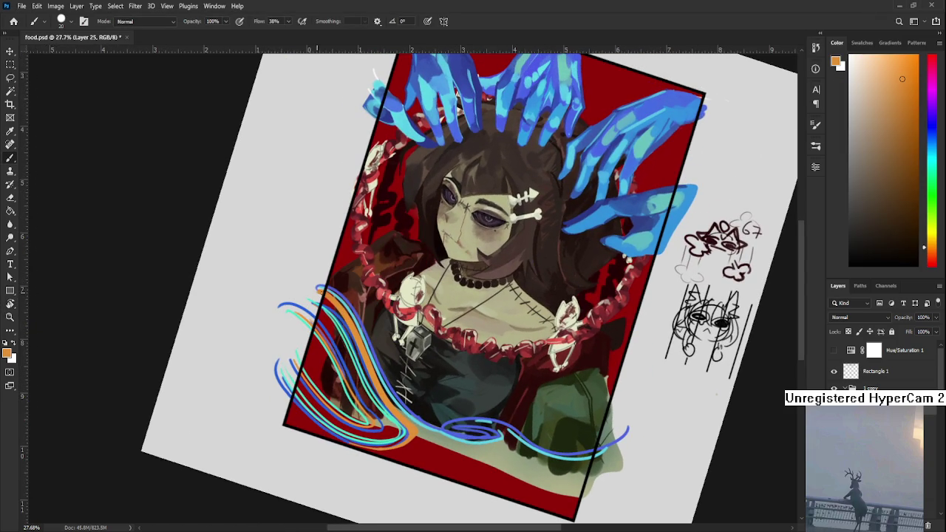
scroll(325, 345, "down", 1)
mouse_move(294, 349)
left_mouse_down()
mouse_move(334, 401)
mouse_move(443, 406)
left_mouse_up()
- Sample mint green from a wave strand and reset the view rotation fully upright
key("r")
key("b")
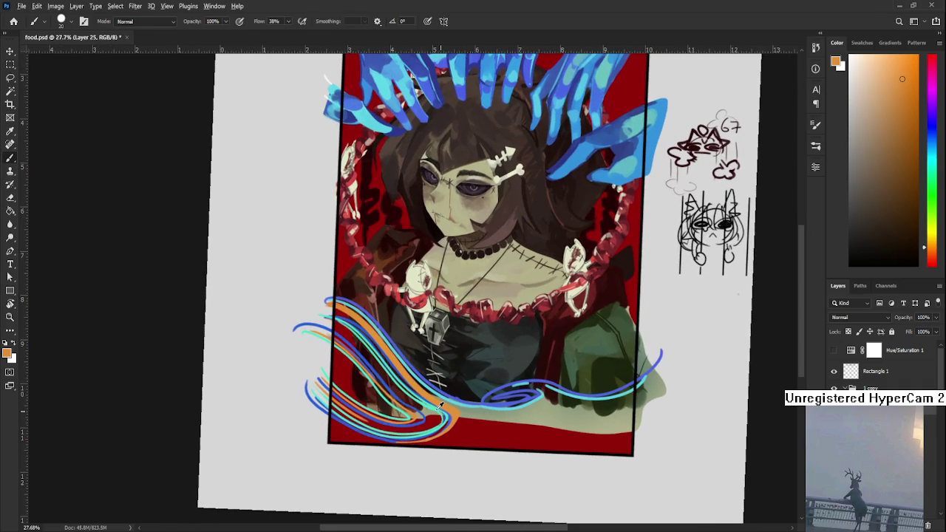
left_click(441, 406, "alt")
left_click(442, 406, "alt")
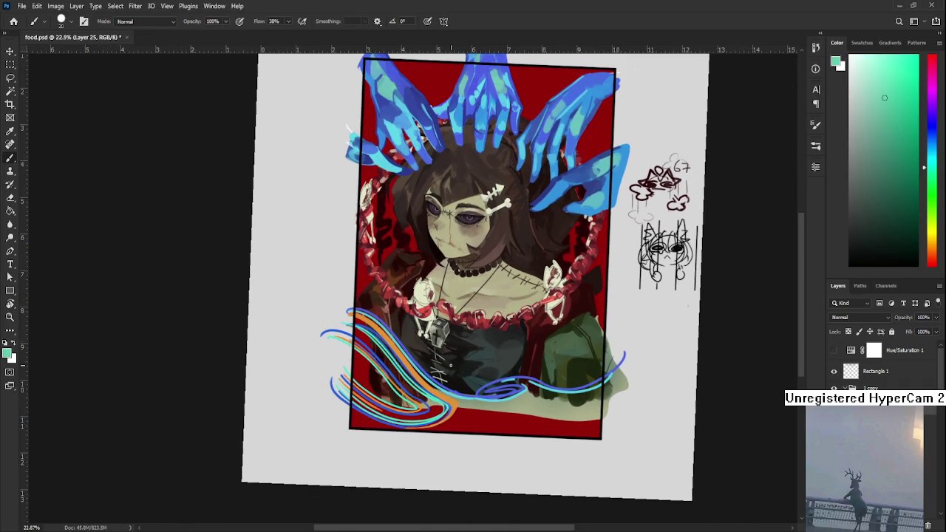
key("r")
left_click_drag(451, 365, 502, 184)
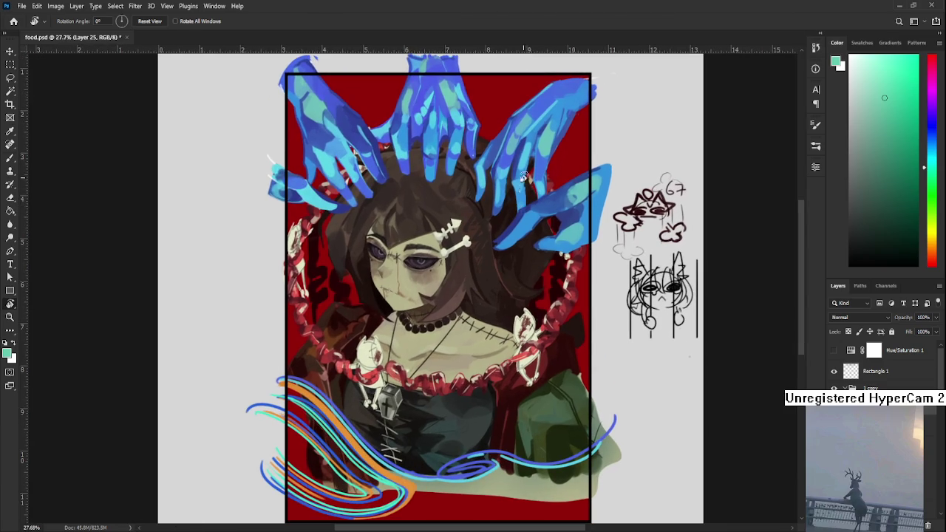
- Adjust the painting colour to a brighter blue, then sample light cyan from the blue hands
key("b")
left_click(932, 128)
left_click(903, 70)
left_click_drag(554, 325, 618, 255)
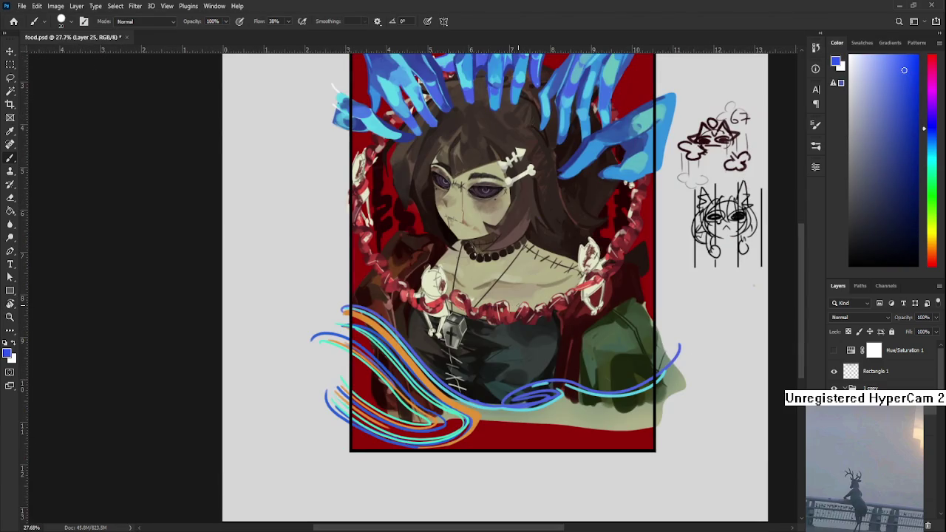
left_click_drag(473, 357, 482, 380)
left_click(606, 99, "alt")
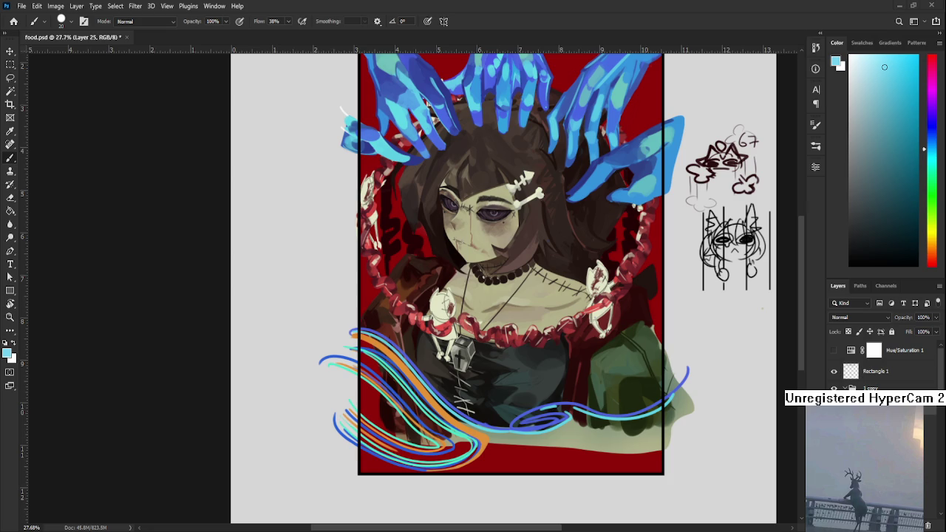
- Toggle the Hue/Saturation 1 layer to preview the artwork's values in greyscale
left_click(833, 350)
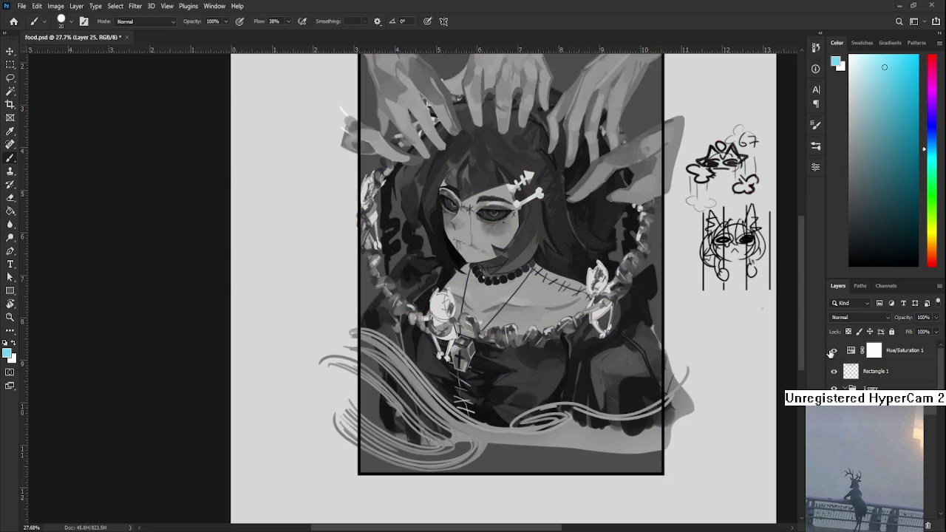
left_click(832, 352)
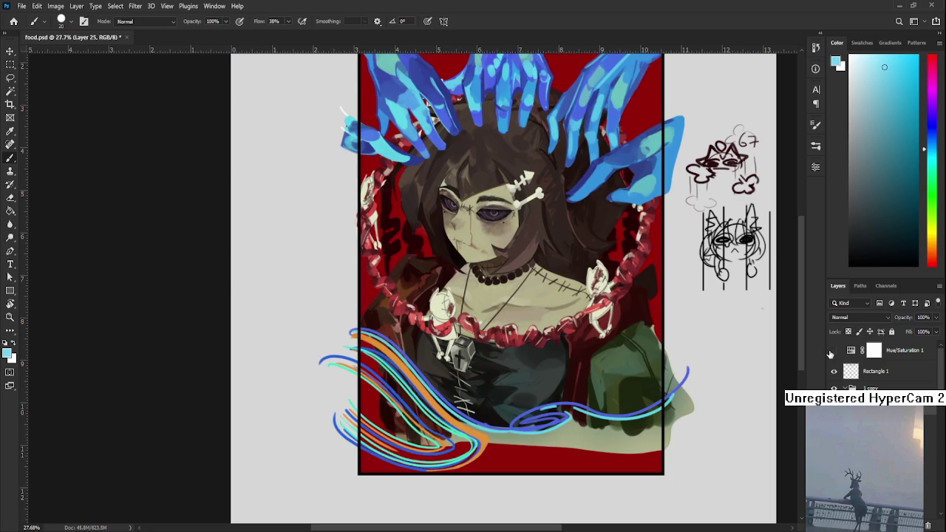
left_click(833, 350)
left_click(833, 350)
- Sample a light peach, shift it toward light yellow, and paint a cream stroke near the corset
left_click(419, 383, "alt")
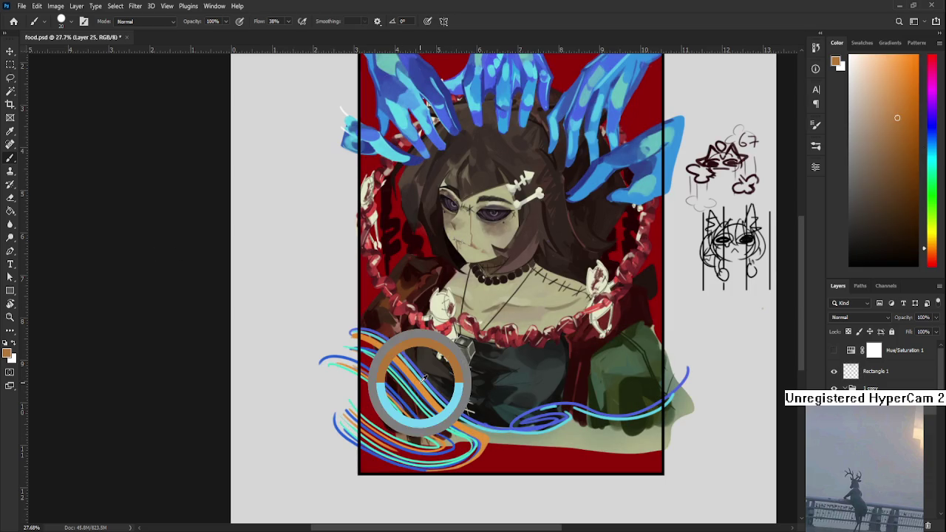
left_click_drag(911, 80, 864, 62)
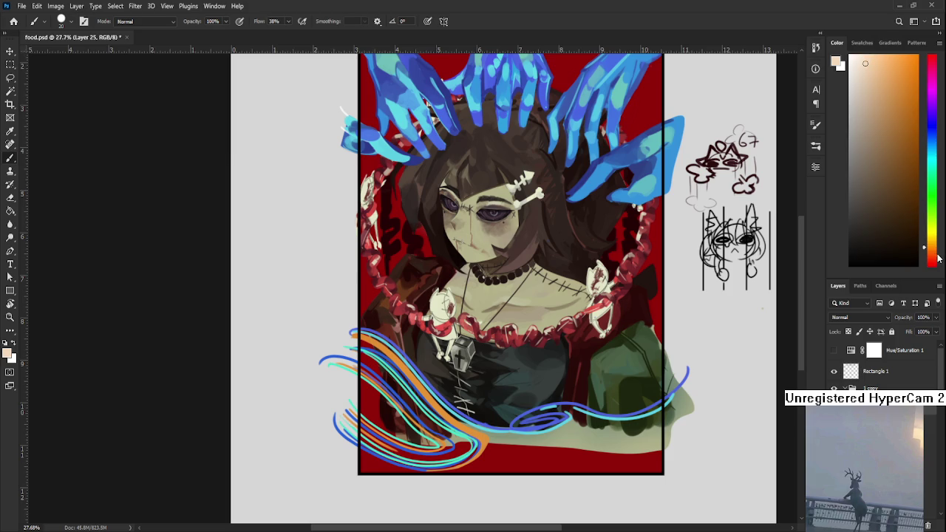
left_click_drag(932, 247, 932, 236)
left_click_drag(355, 342, 422, 406)
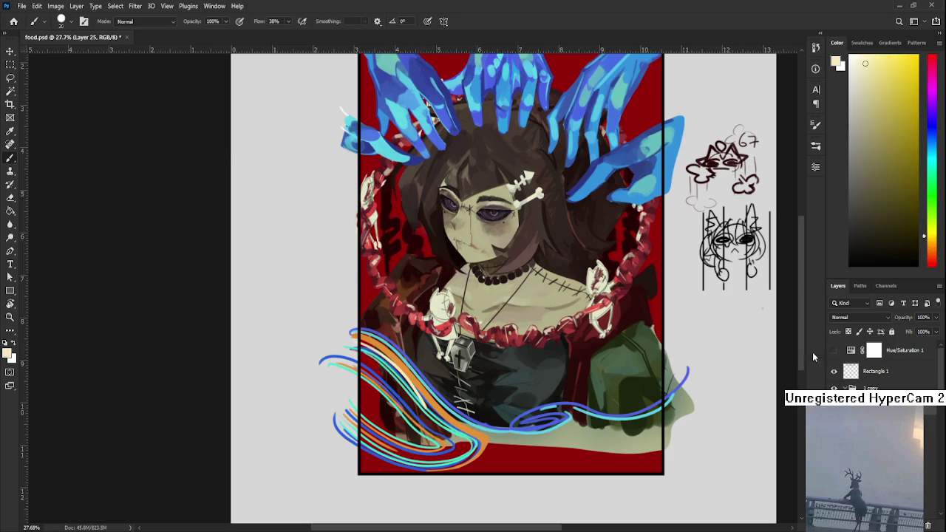
- Check the cream stroke in greyscale, undo it, and pick a paler cream colour
left_click(833, 351)
left_click(832, 350)
left_click(833, 351)
left_click(833, 350)
key("ctrl+z")
left_click(858, 60)
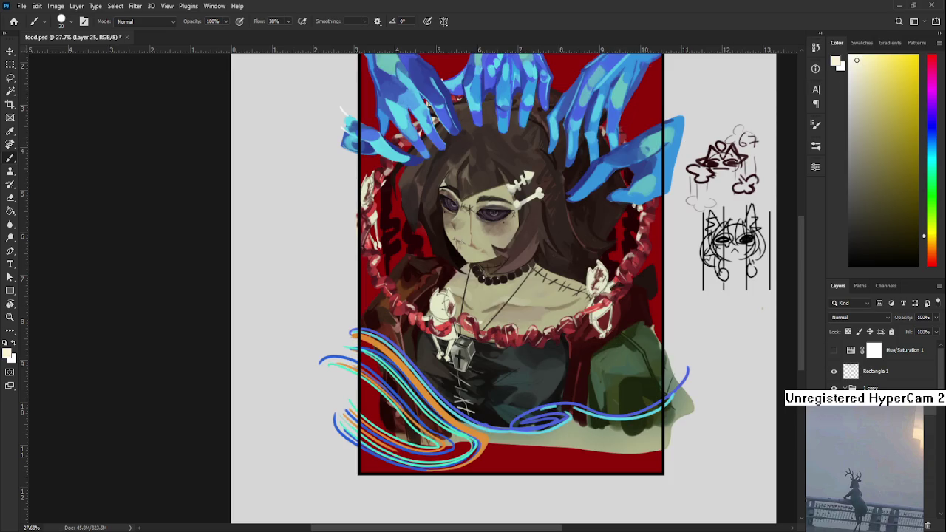
left_click_drag(933, 237, 934, 243)
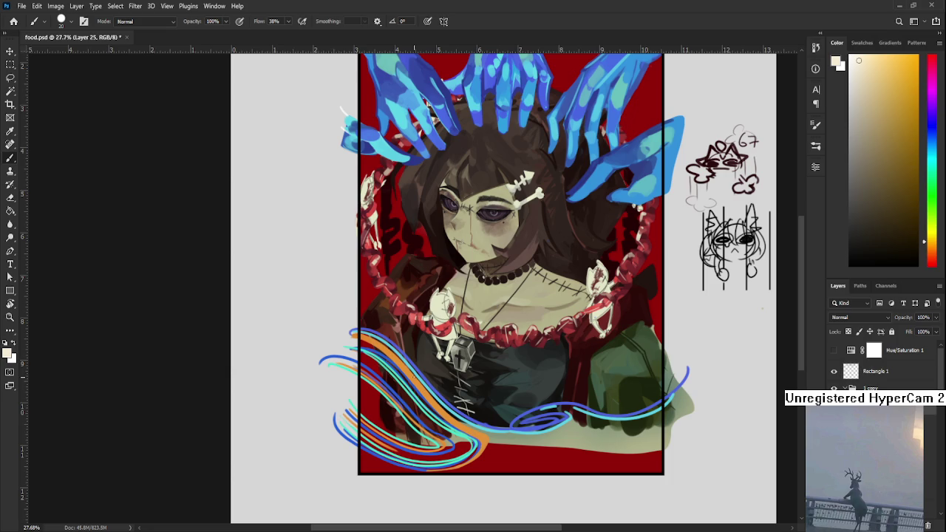
- Try thin cream highlight strokes across the lower-left swirls, undoing each attempt
left_click_drag(362, 356, 415, 409)
key("ctrl+z")
left_click_drag(369, 367, 422, 418)
key("ctrl+z")
left_click_drag(372, 368, 427, 405)
key("ctrl+z")
mouse_move(373, 368)
left_mouse_down()
mouse_move(437, 433)
mouse_move(395, 387)
left_mouse_up()
key("ctrl+z")
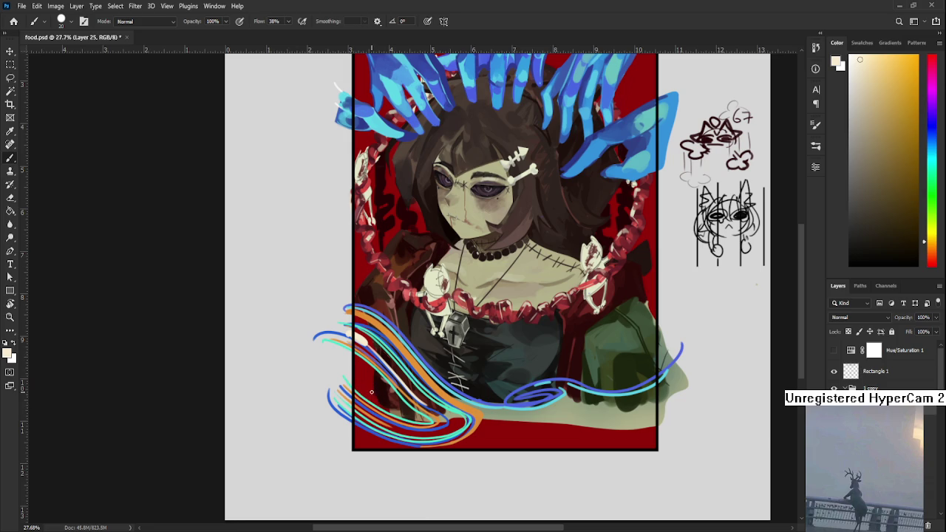
left_click_drag(355, 362, 396, 395)
key("ctrl+z")
left_click_drag(353, 361, 426, 423)
key("ctrl+z")
- Repaint thinner cream highlights along the lower-left swirl curve, keeping the final stroke
left_click_drag(354, 384, 388, 411)
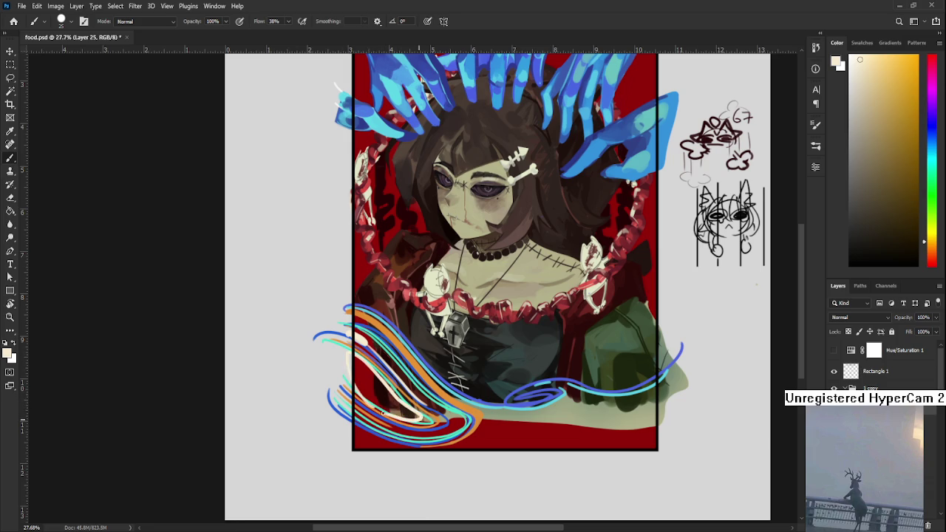
key("ctrl+z")
mouse_move(354, 347)
left_mouse_down()
mouse_move(407, 397)
mouse_move(377, 405)
left_mouse_up()
key("ctrl+z")
left_click_drag(351, 351, 414, 415)
key("ctrl+z")
left_click_drag(350, 362, 409, 409)
key("ctrl+z")
mouse_move(355, 361)
left_mouse_down()
mouse_move(412, 410)
mouse_move(411, 396)
left_mouse_up()
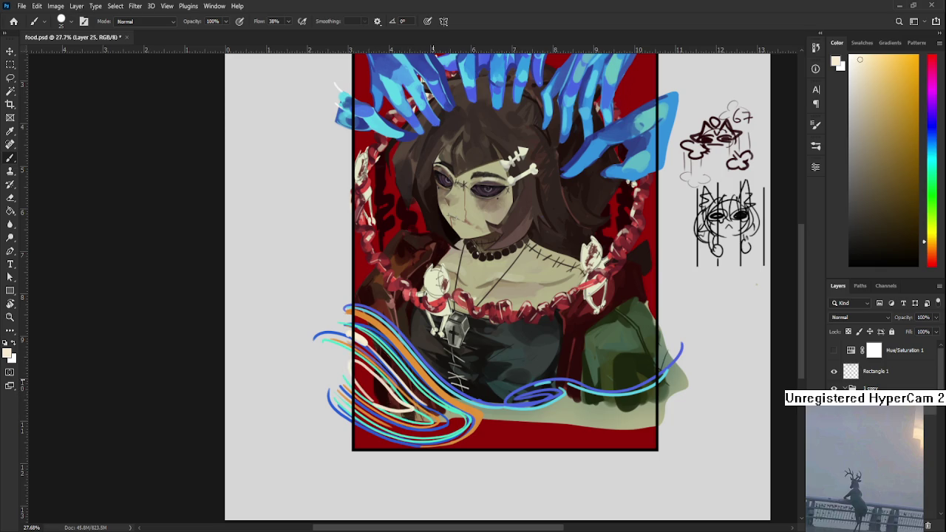
- Add a new empty layer and set the painting colour to dark purple
scroll(434, 380, "down", 1)
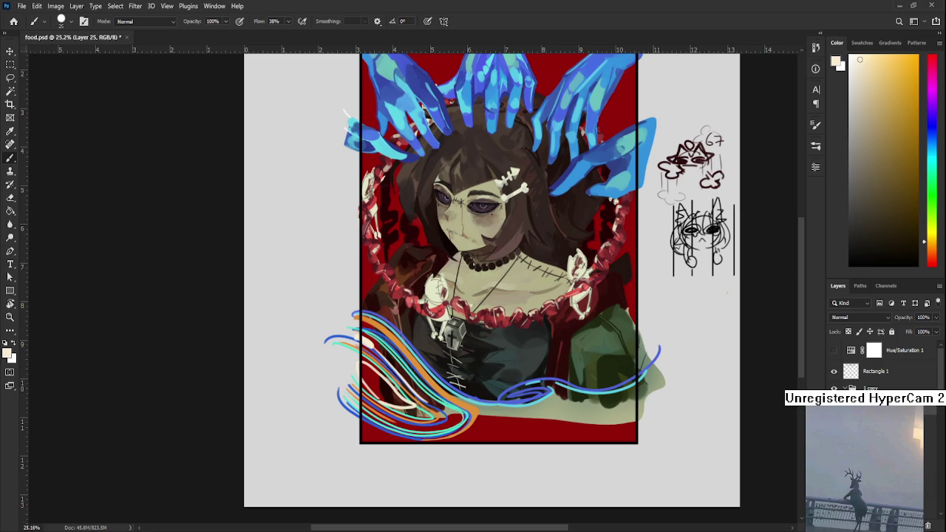
left_click(915, 524)
left_click(928, 111)
left_click_drag(899, 148, 900, 192)
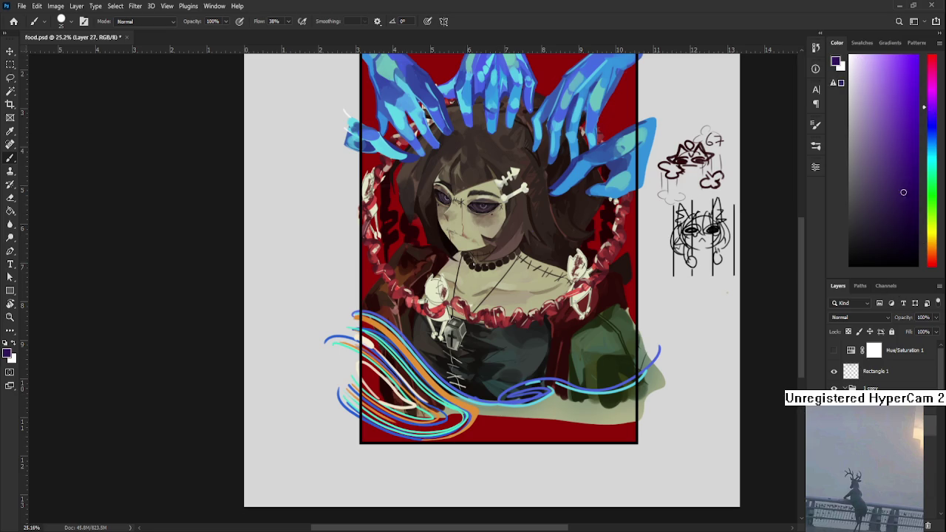